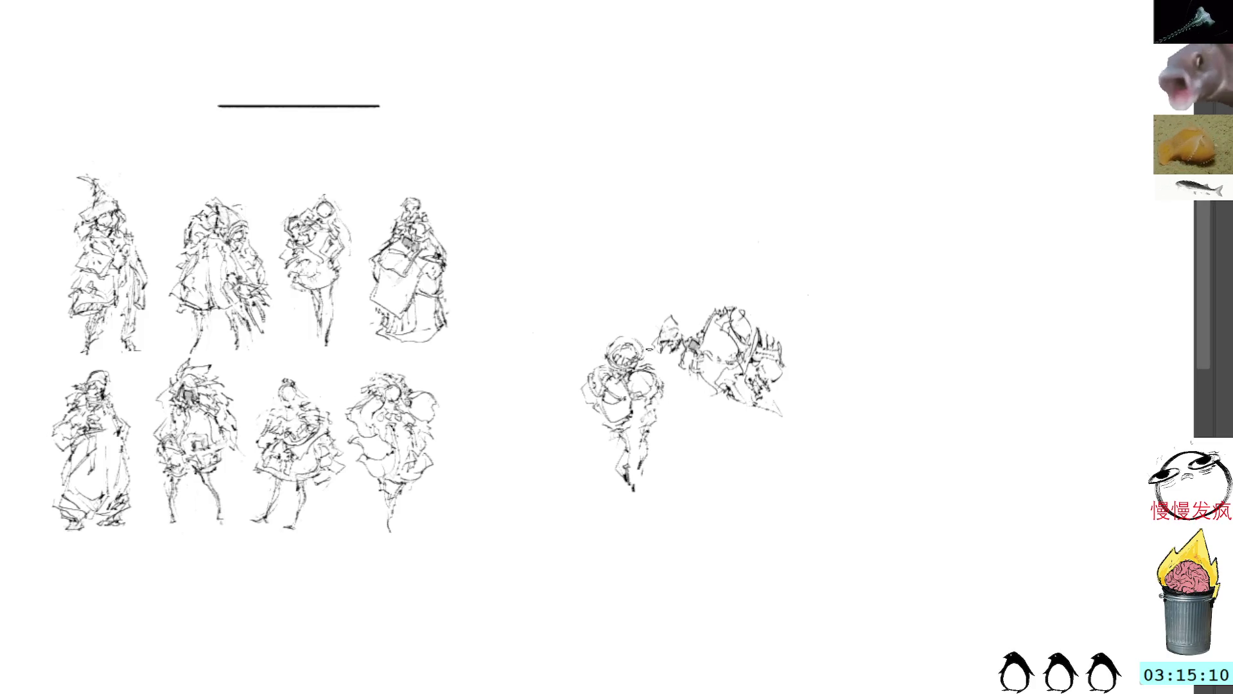
# Step: Move the loose mid-canvas figure into the top row as its fifth sketch, then lasso the tilted sketch's left part
pyautogui.moveTo(633, 319)
pyautogui.mouseDown()
pyautogui.moveTo(608, 500)
pyautogui.moveTo(682, 411)
pyautogui.moveTo(668, 363)
pyautogui.moveTo(633, 319)
pyautogui.mouseUp()
pyautogui.hotkey('ctrl', 't')
pyautogui.moveTo(610, 392)
pyautogui.mouseDown()
pyautogui.moveTo(508, 215)
pyautogui.moveTo(530, 288)
pyautogui.mouseUp()
pyautogui.press('Return')
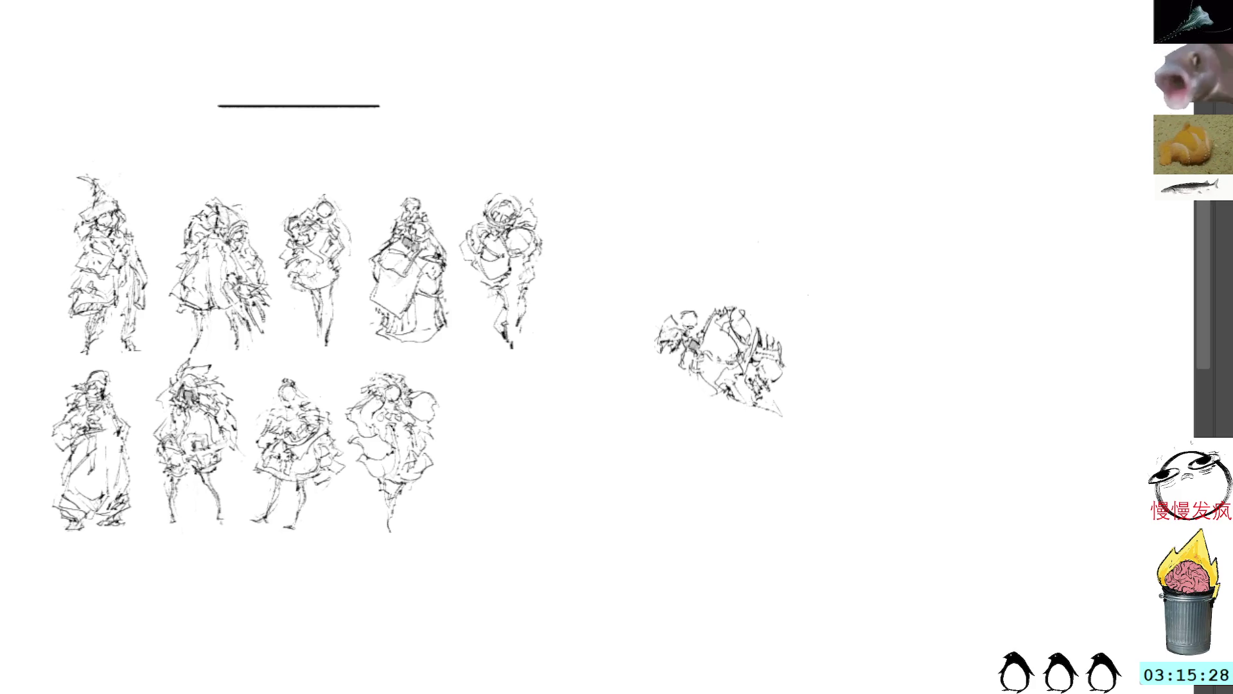
pyautogui.moveTo(688, 290)
pyautogui.mouseDown()
pyautogui.moveTo(646, 343)
pyautogui.moveTo(675, 368)
pyautogui.moveTo(707, 364)
pyautogui.moveTo(714, 313)
pyautogui.moveTo(689, 291)
pyautogui.moveTo(603, 382)
pyautogui.moveTo(605, 431)
pyautogui.moveTo(628, 409)
pyautogui.moveTo(618, 424)
pyautogui.moveTo(632, 423)
pyautogui.moveTo(637, 385)
pyautogui.mouseUp()
# Step: Drop the split-off piece down-left and ink the small figure's side, lower strokes and round head
pyautogui.click(637, 315)
pyautogui.press('b')
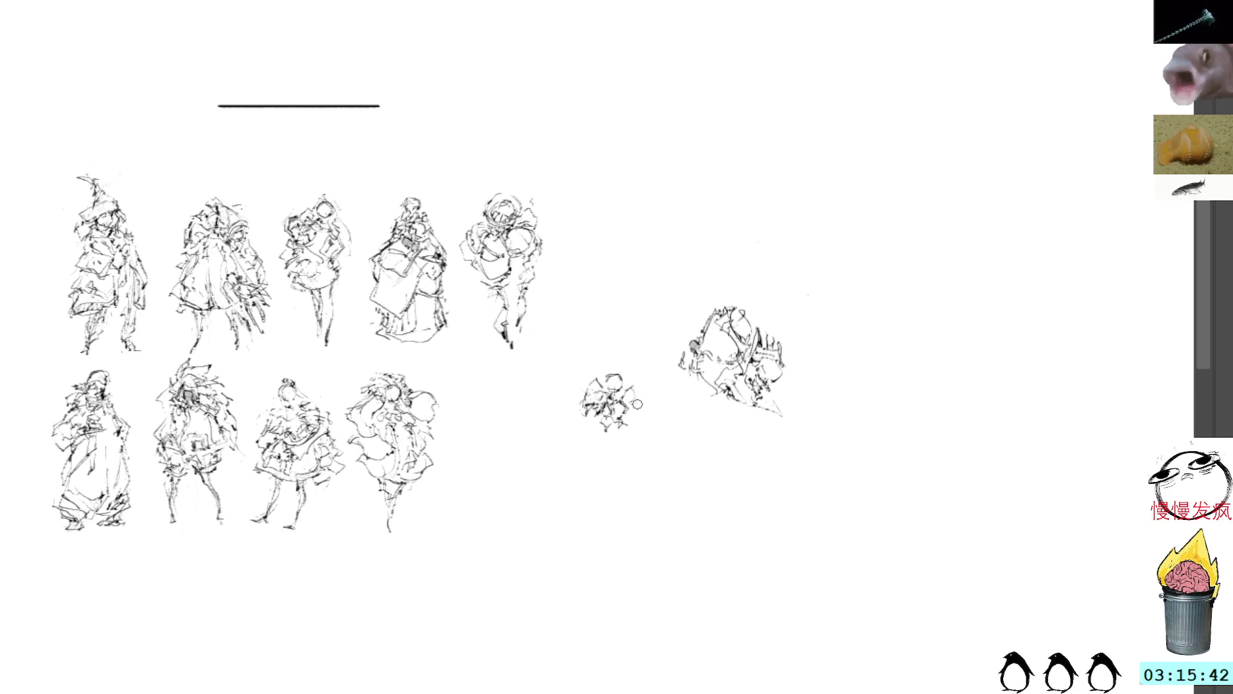
pyautogui.moveTo(623, 386)
pyautogui.mouseDown()
pyautogui.moveTo(636, 403)
pyautogui.moveTo(600, 429)
pyautogui.moveTo(606, 382)
pyautogui.moveTo(564, 450)
pyautogui.moveTo(568, 463)
pyautogui.moveTo(604, 415)
pyautogui.moveTo(562, 416)
pyautogui.moveTo(594, 428)
pyautogui.moveTo(580, 411)
pyautogui.mouseUp()
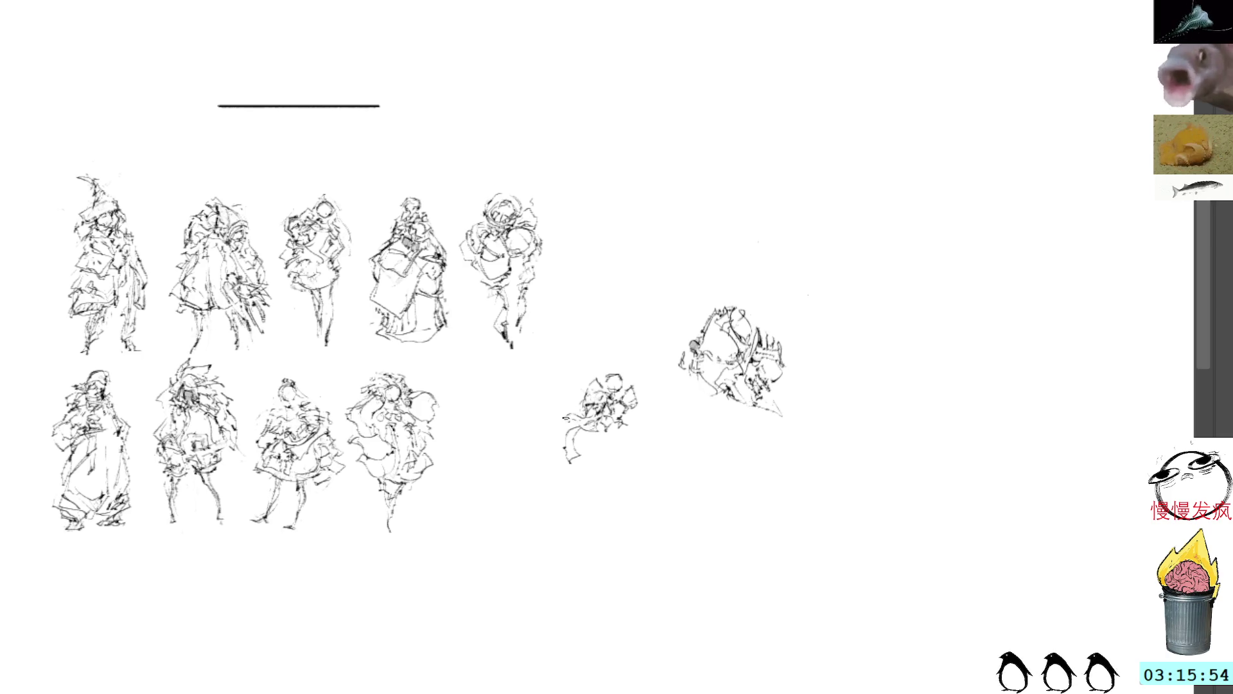
pyautogui.moveTo(603, 443); pyautogui.dragTo(619, 434)
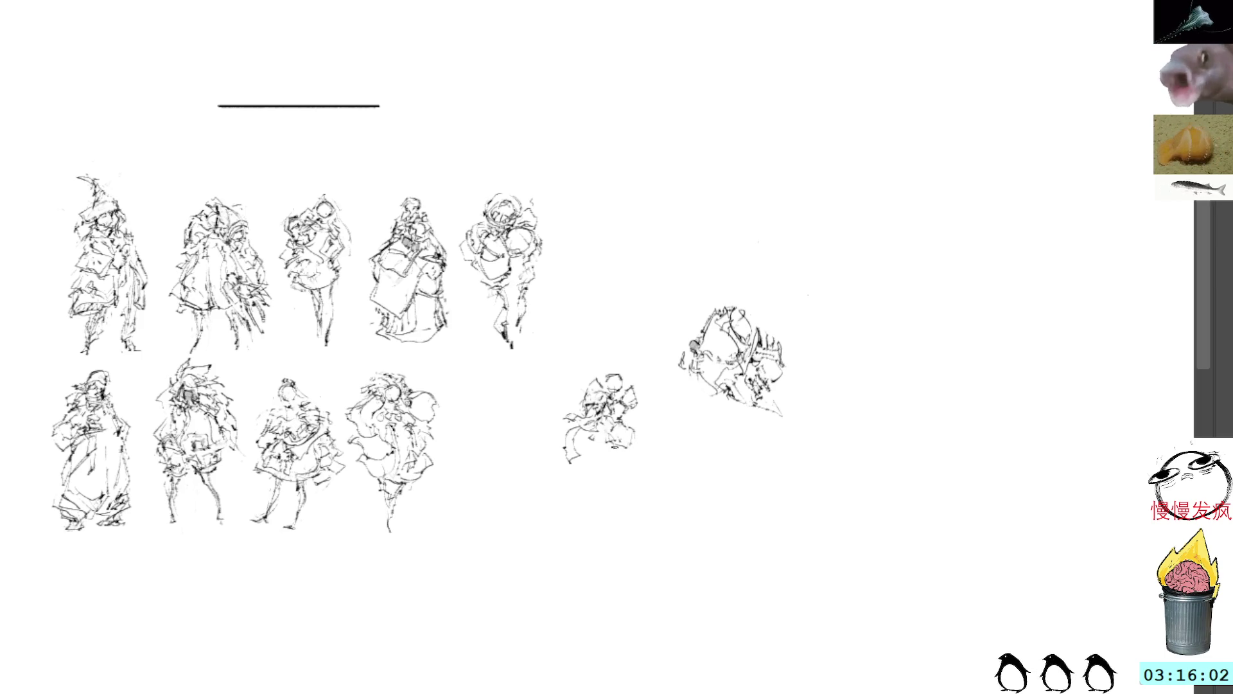
pyautogui.moveTo(615, 453); pyautogui.dragTo(633, 467)
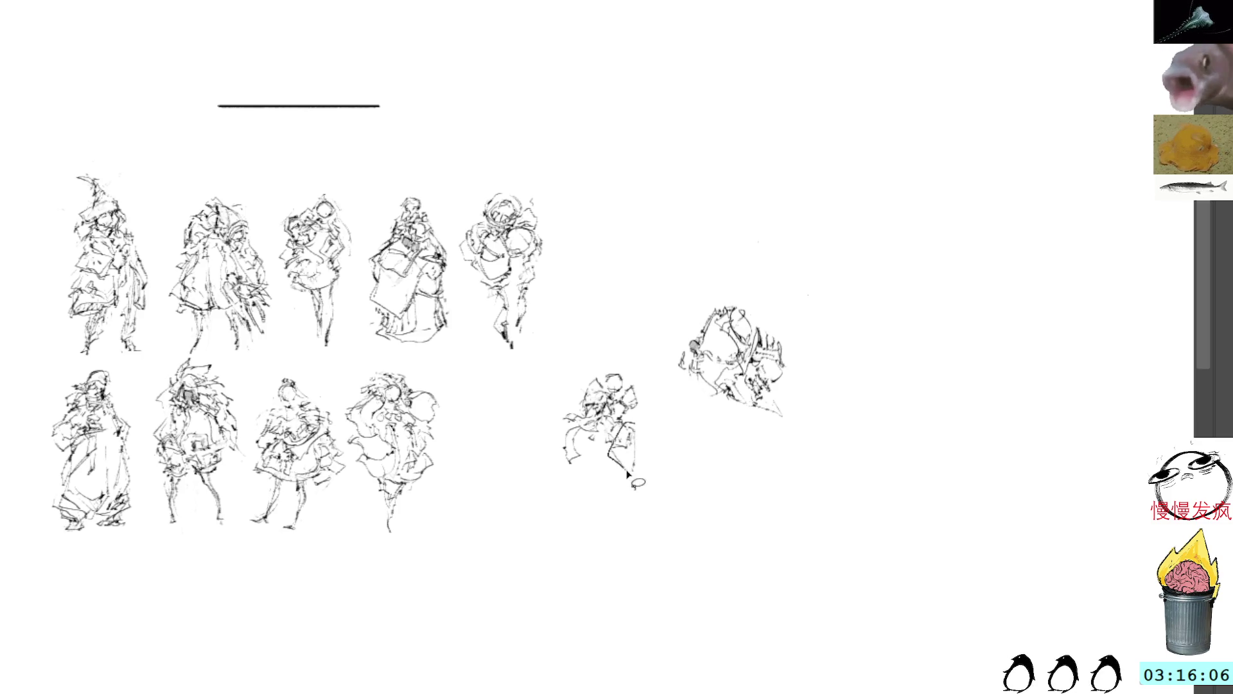
pyautogui.moveTo(641, 442); pyautogui.dragTo(639, 466)
pyautogui.moveTo(617, 369)
pyautogui.mouseDown()
pyautogui.moveTo(600, 451)
pyautogui.moveTo(619, 514)
pyautogui.mouseUp()
# Step: Rotate the small figure slightly clockwise and nudge it up and left
pyautogui.moveTo(635, 435); pyautogui.dragTo(655, 508)
pyautogui.moveTo(610, 350)
pyautogui.mouseDown()
pyautogui.moveTo(549, 462)
pyautogui.moveTo(638, 344)
pyautogui.mouseUp()
pyautogui.hotkey('ctrl', 't')
pyautogui.moveTo(729, 242)
pyautogui.mouseDown()
pyautogui.moveTo(737, 256)
pyautogui.moveTo(693, 347)
pyautogui.mouseUp()
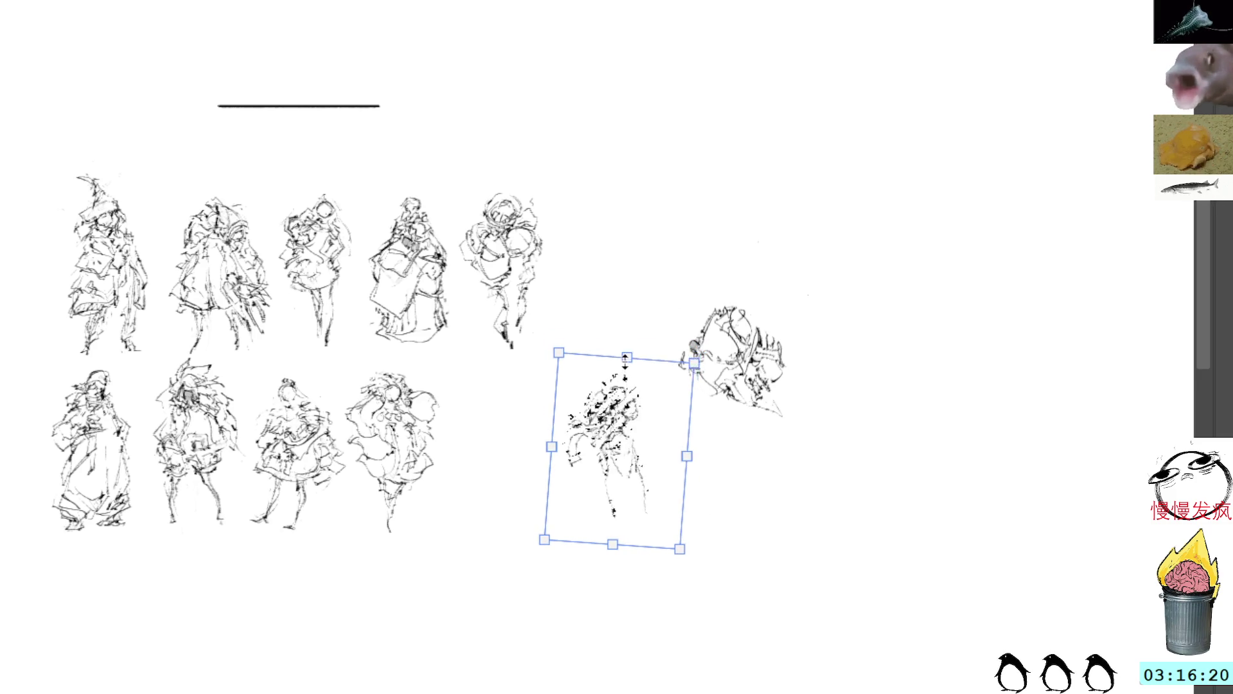
pyautogui.moveTo(630, 418); pyautogui.dragTo(622, 401)
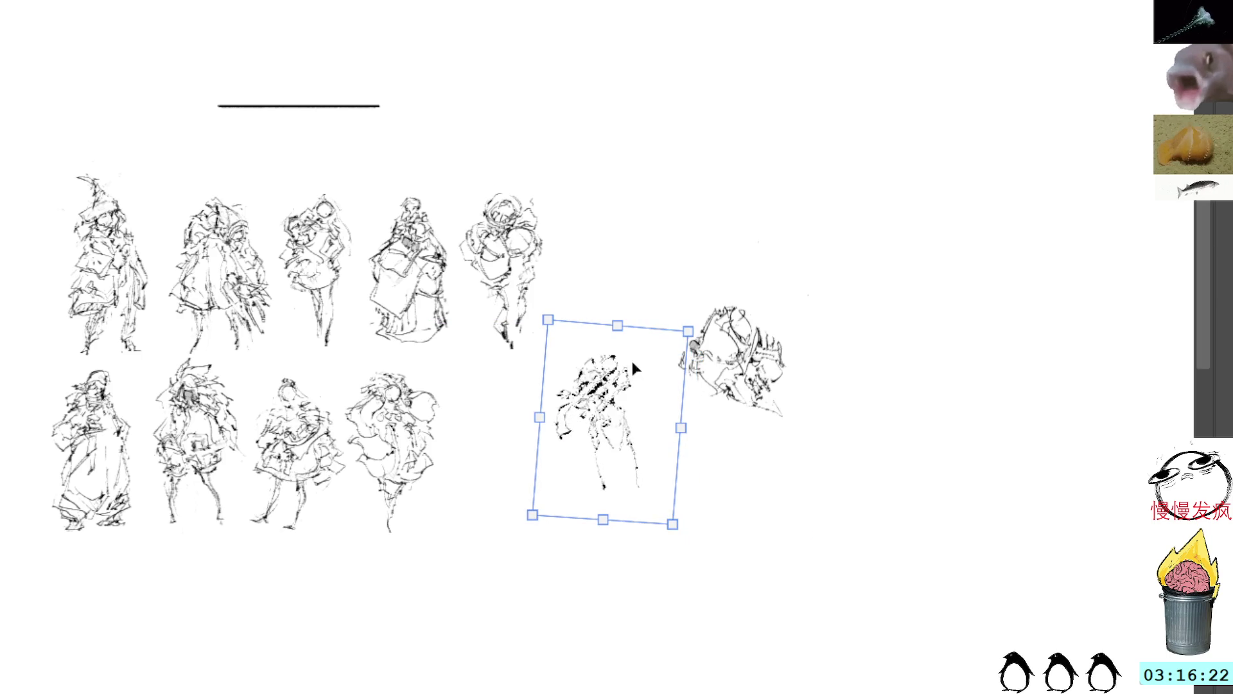
pyautogui.press('Return')
pyautogui.hotkey('ctrl', 'd')
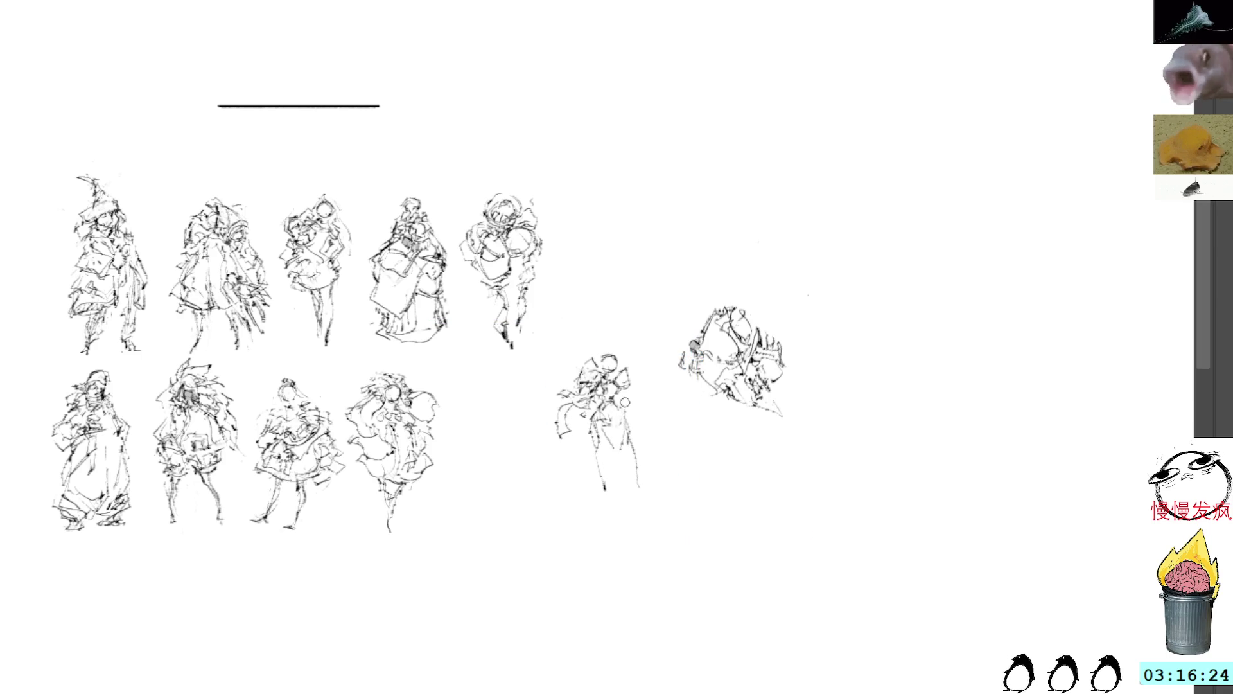
# Step: Erase the small figure's lower leg
pyautogui.moveTo(626, 403)
pyautogui.mouseDown()
pyautogui.moveTo(660, 495)
pyautogui.moveTo(632, 408)
pyautogui.mouseUp()
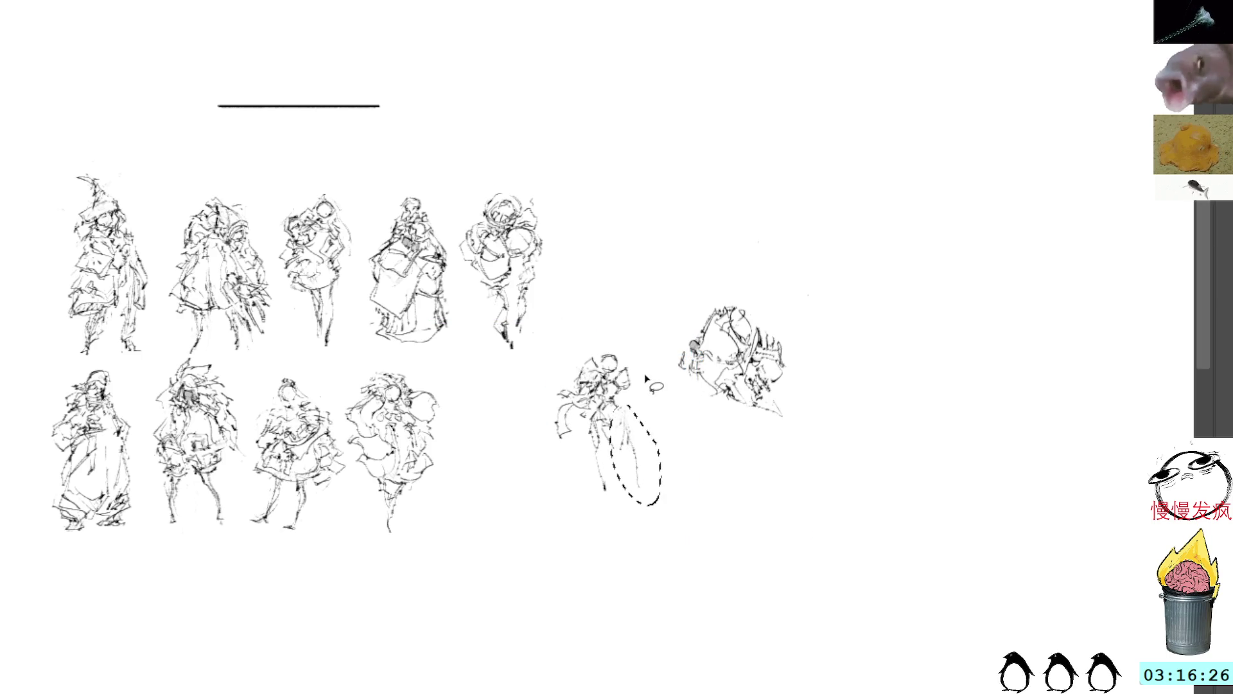
pyautogui.hotkey('ctrl', 'd')
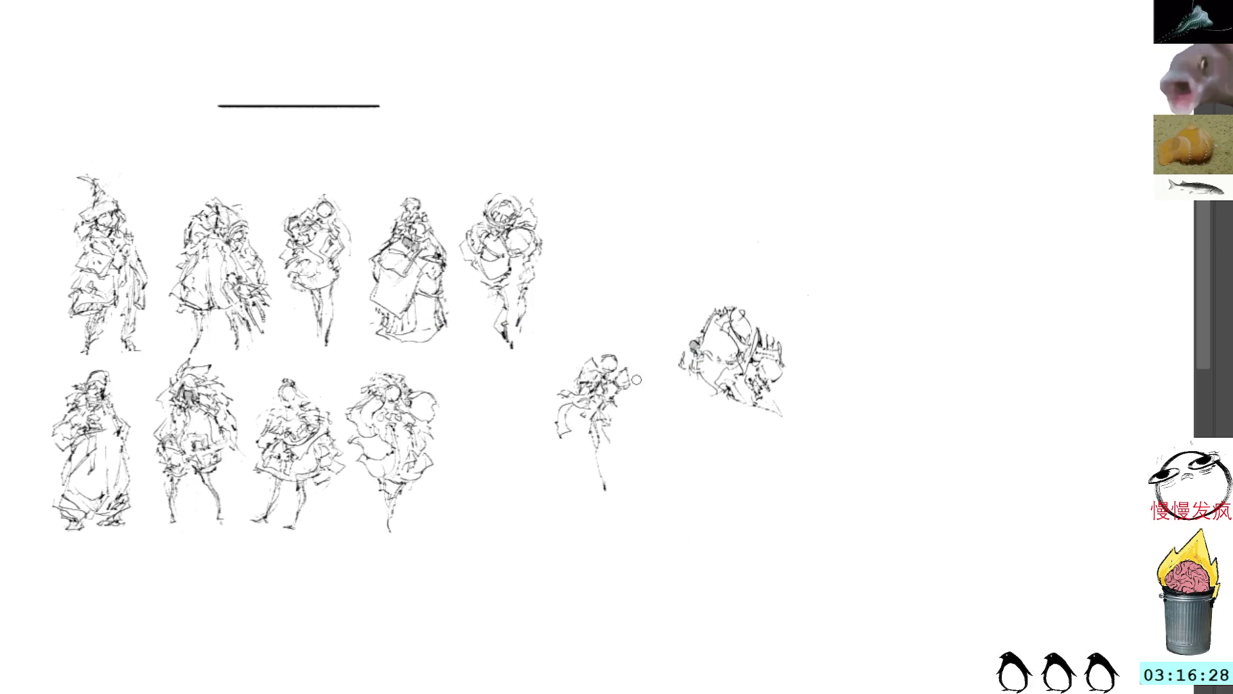
pyautogui.moveTo(588, 417)
pyautogui.mouseDown()
pyautogui.moveTo(597, 504)
pyautogui.moveTo(590, 419)
pyautogui.moveTo(616, 453)
pyautogui.moveTo(614, 483)
pyautogui.mouseUp()
pyautogui.press('Delete')
pyautogui.hotkey('ctrl', 'd')
# Step: Draw one long new leg down to a foot and remove the curved left-side stroke
pyautogui.moveTo(596, 425); pyautogui.dragTo(614, 501)
pyautogui.moveTo(603, 452); pyautogui.dragTo(613, 511)
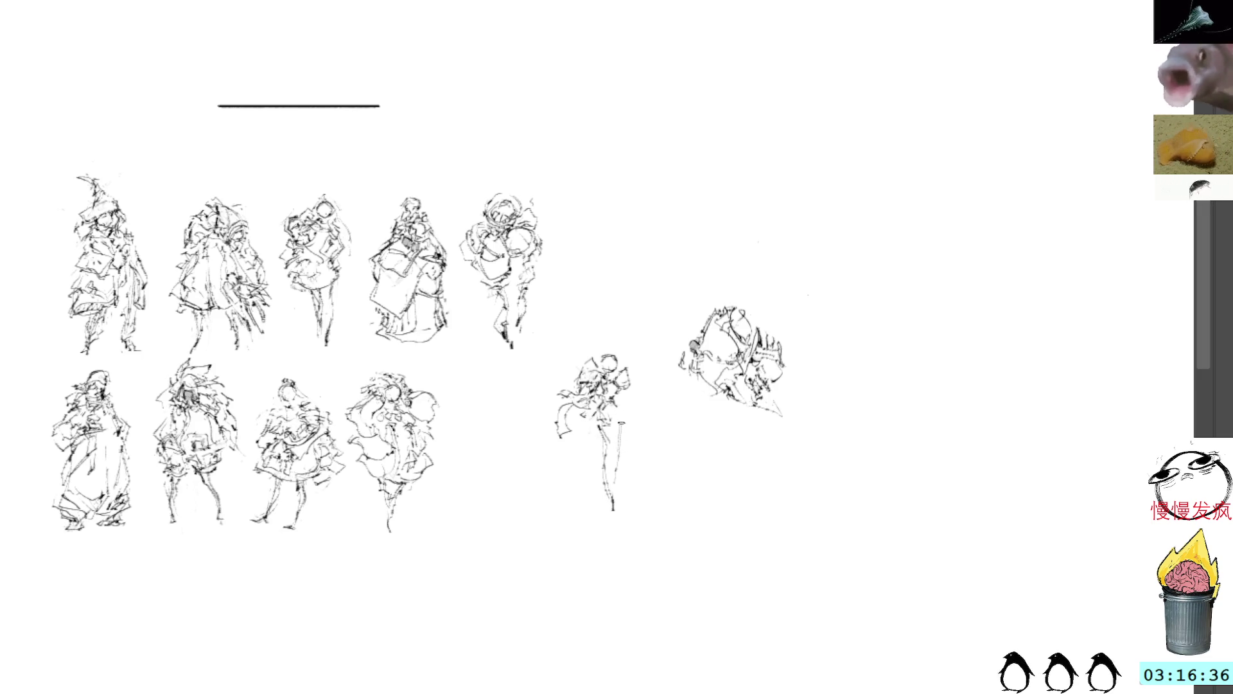
pyautogui.moveTo(594, 425)
pyautogui.mouseDown()
pyautogui.moveTo(589, 445)
pyautogui.moveTo(574, 408)
pyautogui.moveTo(563, 455)
pyautogui.mouseUp()
pyautogui.hotkey('ctrl', 'z')
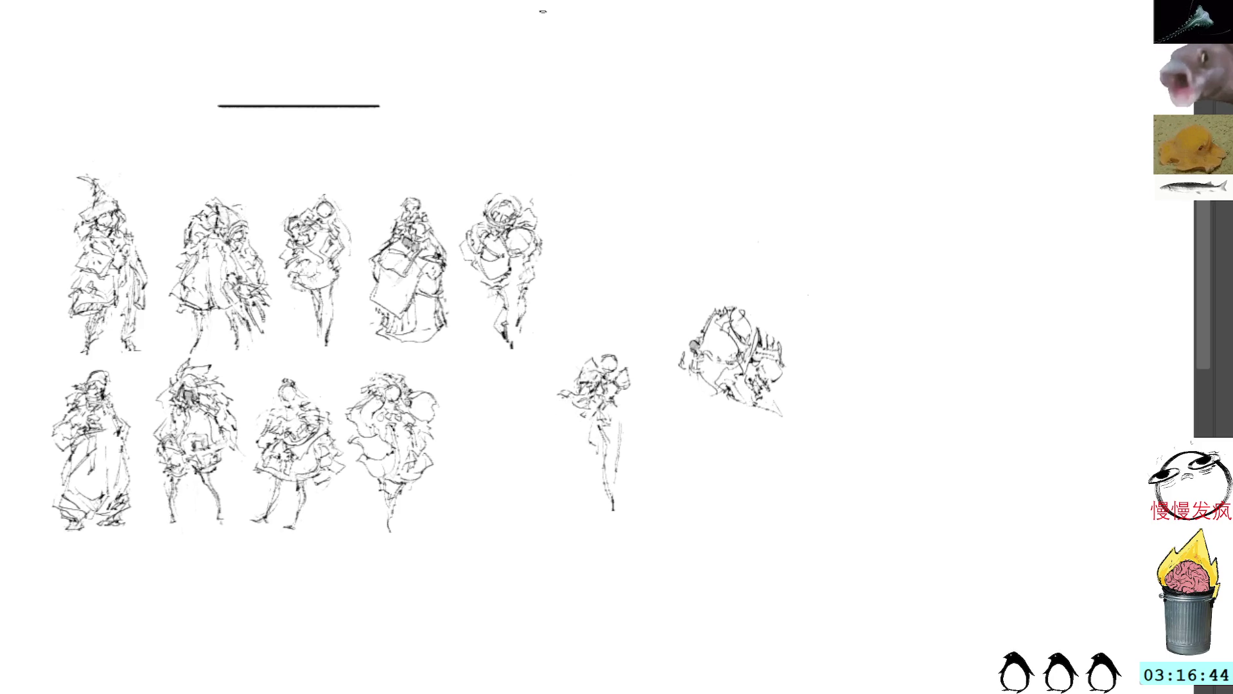
pyautogui.moveTo(591, 403)
pyautogui.mouseDown()
pyautogui.moveTo(564, 419)
pyautogui.moveTo(565, 428)
pyautogui.moveTo(587, 416)
pyautogui.moveTo(565, 452)
pyautogui.moveTo(591, 406)
pyautogui.moveTo(548, 426)
pyautogui.moveTo(560, 446)
pyautogui.moveTo(597, 445)
pyautogui.moveTo(583, 433)
pyautogui.mouseUp()
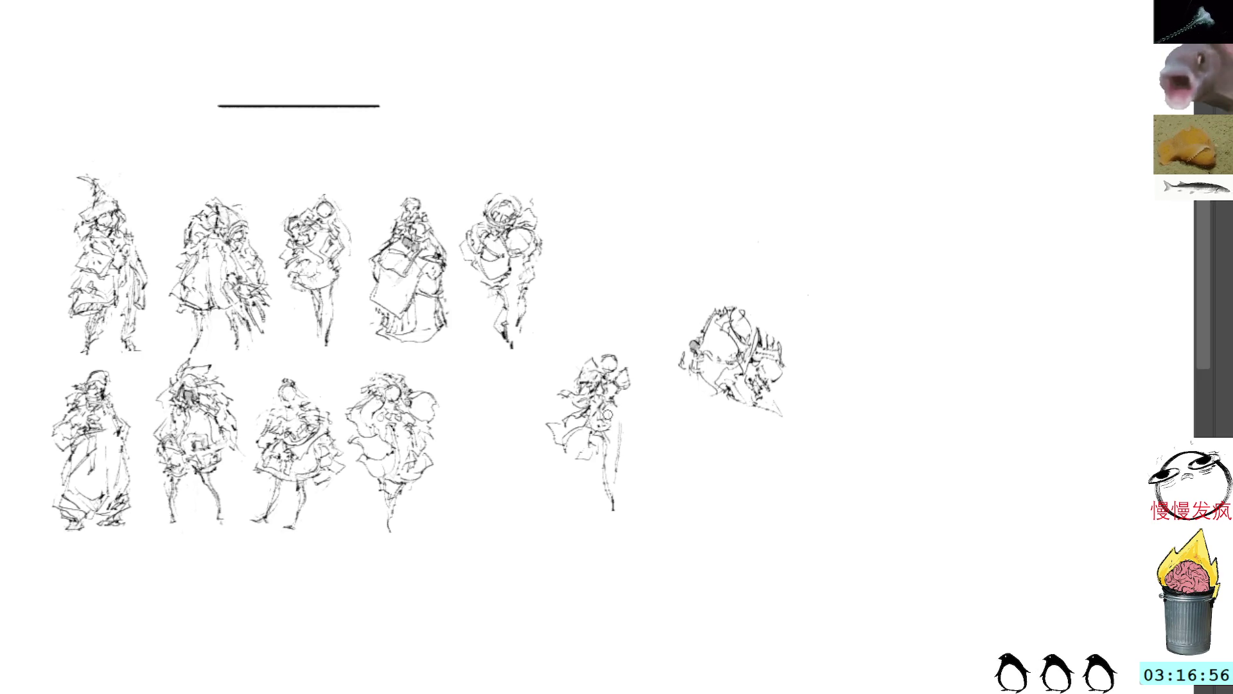
# Step: Add a short body stroke and extend the long leg downward in darker ink
pyautogui.moveTo(622, 409); pyautogui.dragTo(622, 428)
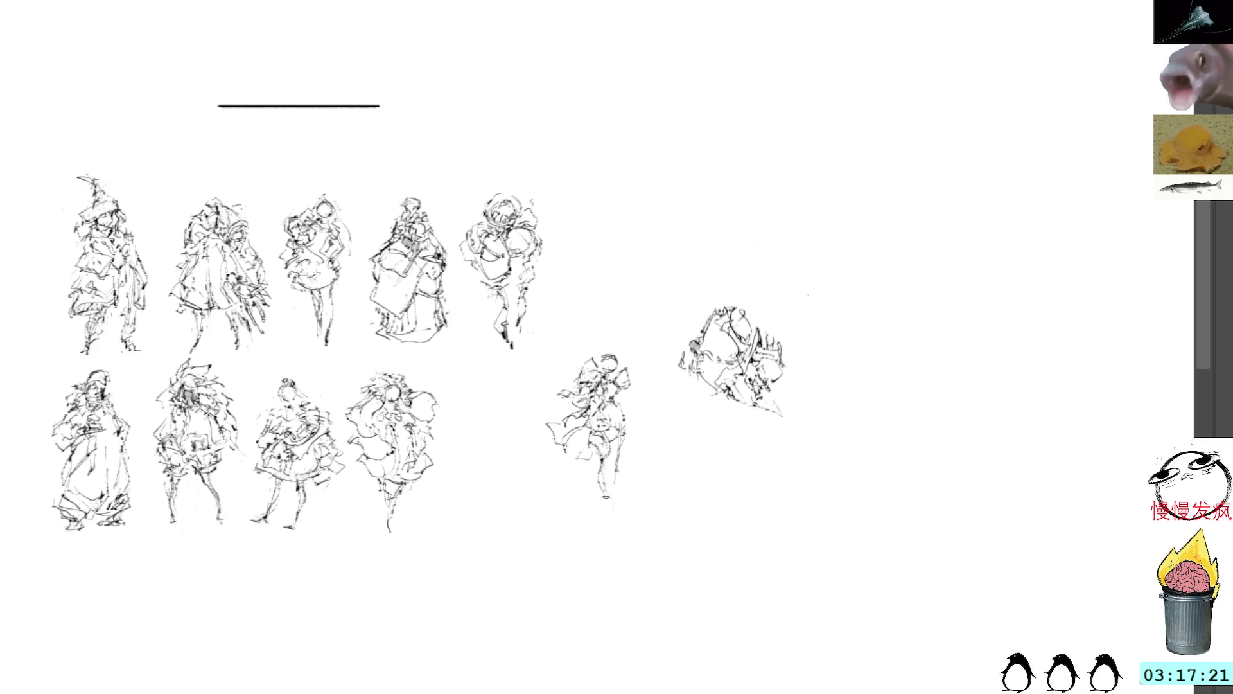
pyautogui.moveTo(607, 488); pyautogui.dragTo(607, 506)
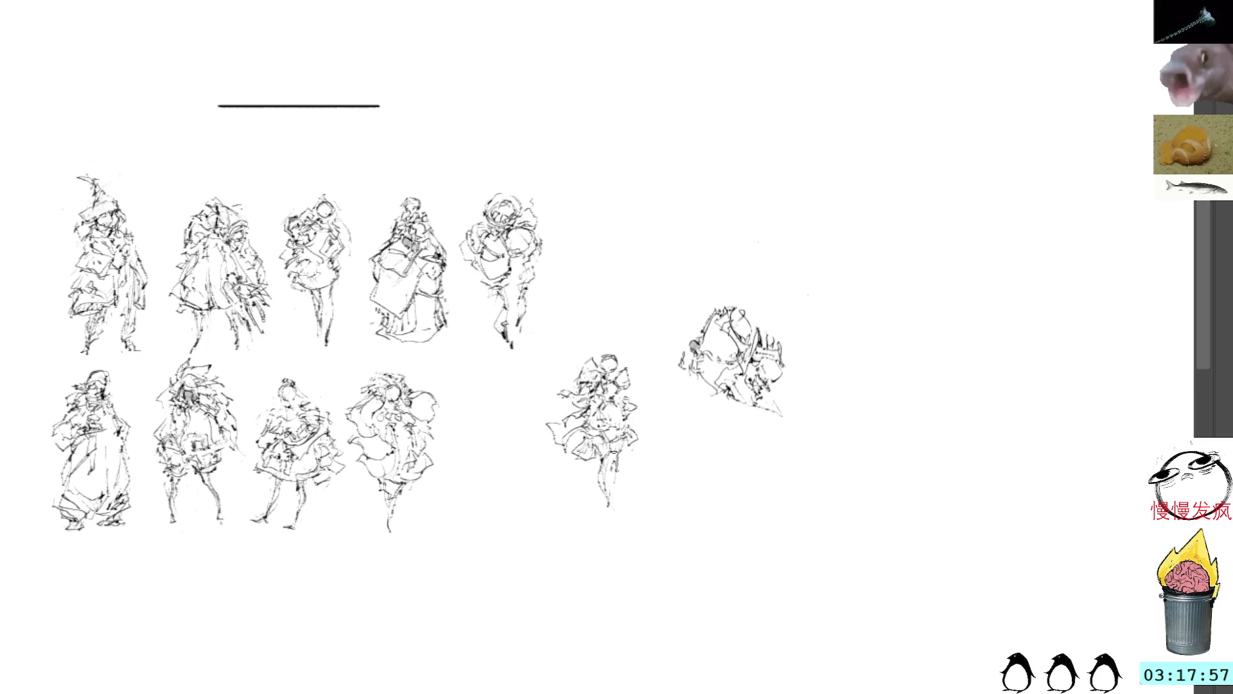
# Step: Scale down the small figure, set it as the bottom row's fifth sketch, and pan left
pyautogui.moveTo(610, 342)
pyautogui.mouseDown()
pyautogui.moveTo(596, 339)
pyautogui.moveTo(661, 413)
pyautogui.moveTo(544, 413)
pyautogui.moveTo(518, 441)
pyautogui.mouseUp()
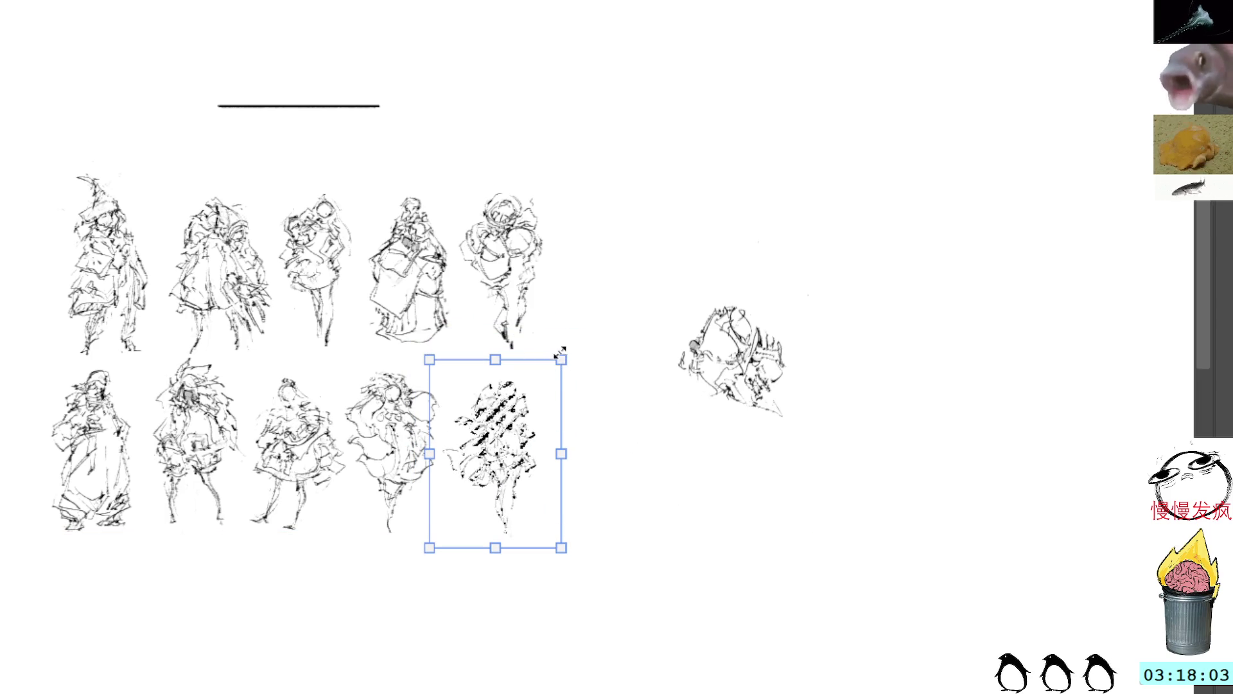
pyautogui.moveTo(562, 357); pyautogui.dragTo(556, 374)
pyautogui.moveTo(519, 441); pyautogui.dragTo(517, 434)
pyautogui.press('Return')
pyautogui.press('b')
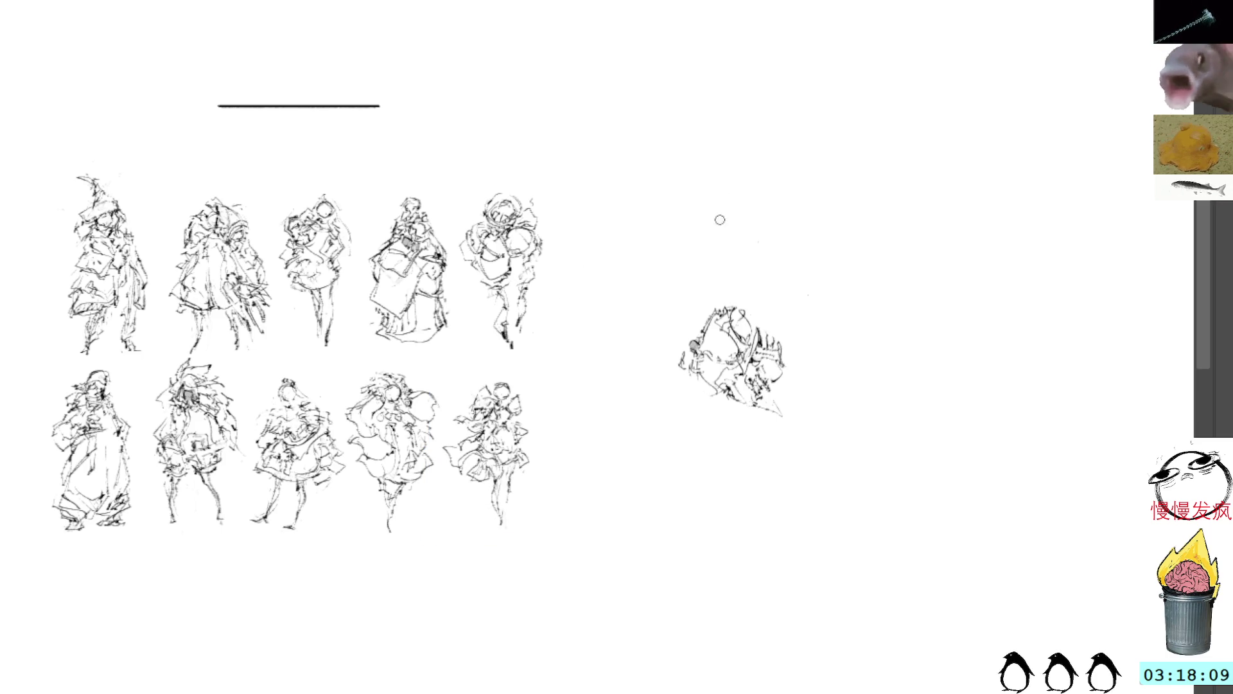
pyautogui.moveTo(763, 197); pyautogui.dragTo(705, 212)
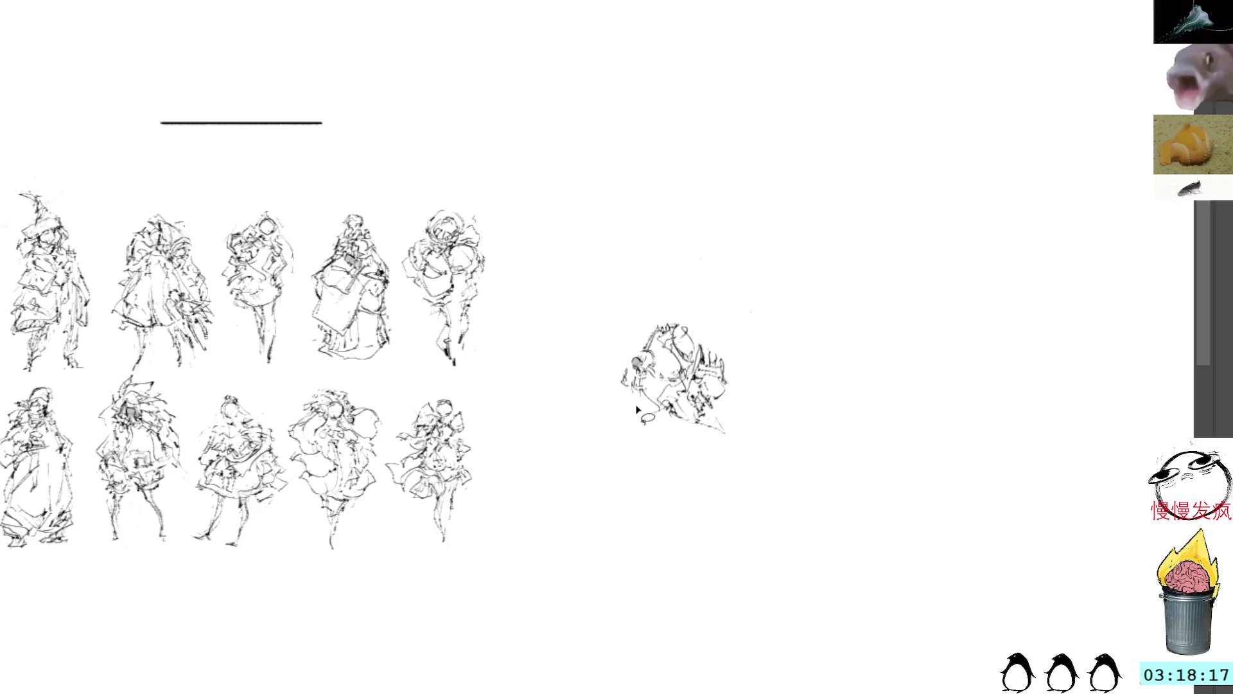
# Step: Cut the tilted sketch's left part off and shift it left
pyautogui.moveTo(649, 343); pyautogui.dragTo(642, 411)
pyautogui.hotkey('ctrl', 't')
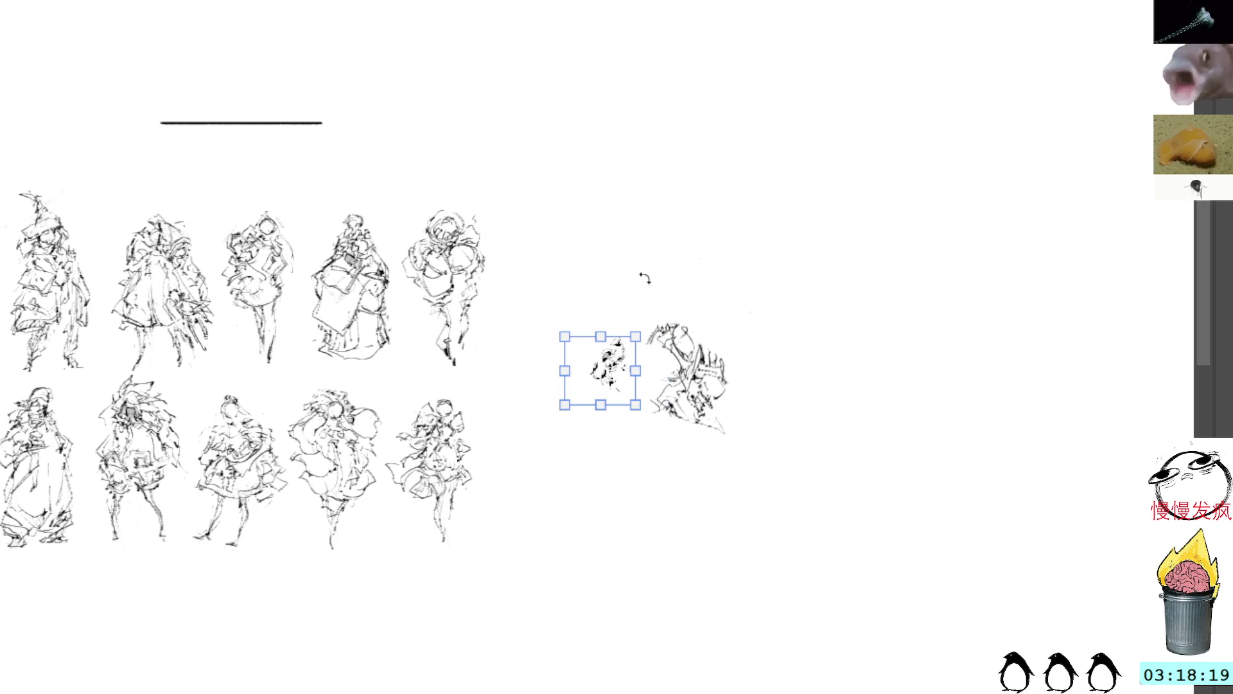
pyautogui.press('Return')
# Step: Rotate the remaining tilted sketch and move it up-right, then stroke around the tiny figure's head
pyautogui.moveTo(673, 303)
pyautogui.mouseDown()
pyautogui.moveTo(646, 347)
pyautogui.moveTo(731, 442)
pyautogui.moveTo(739, 315)
pyautogui.moveTo(797, 264)
pyautogui.mouseUp()
pyautogui.hotkey('ctrl', 't')
pyautogui.moveTo(700, 370); pyautogui.dragTo(779, 232)
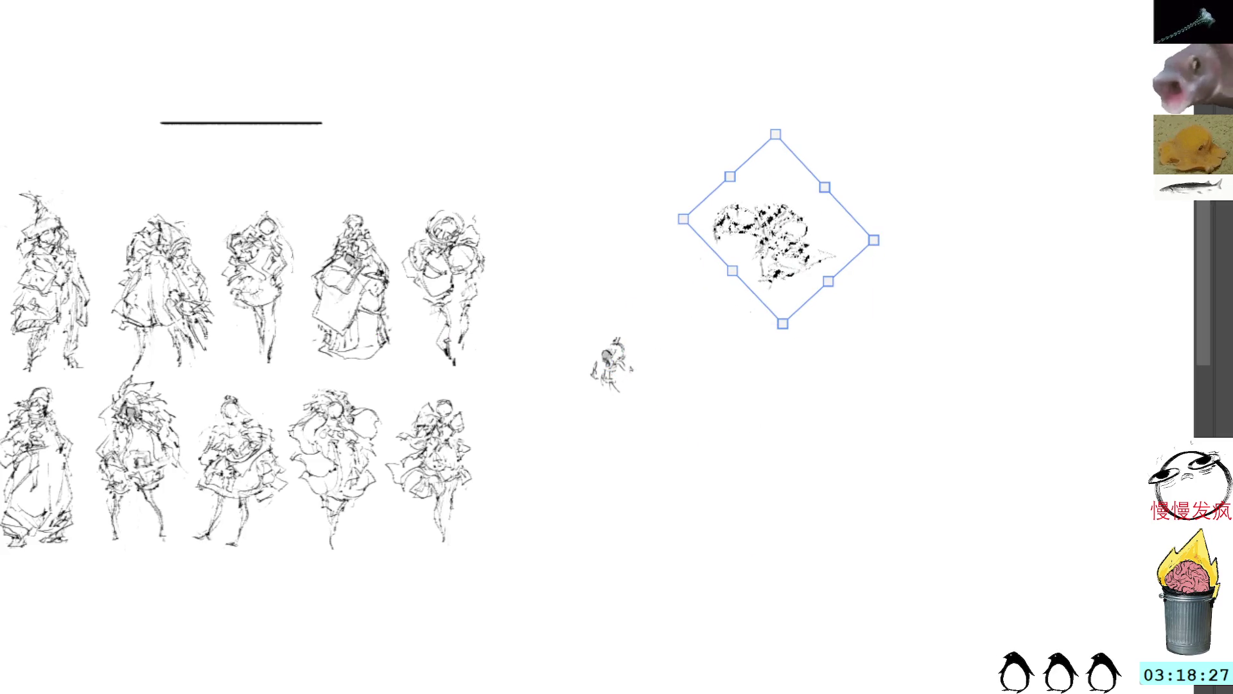
pyautogui.press('Return')
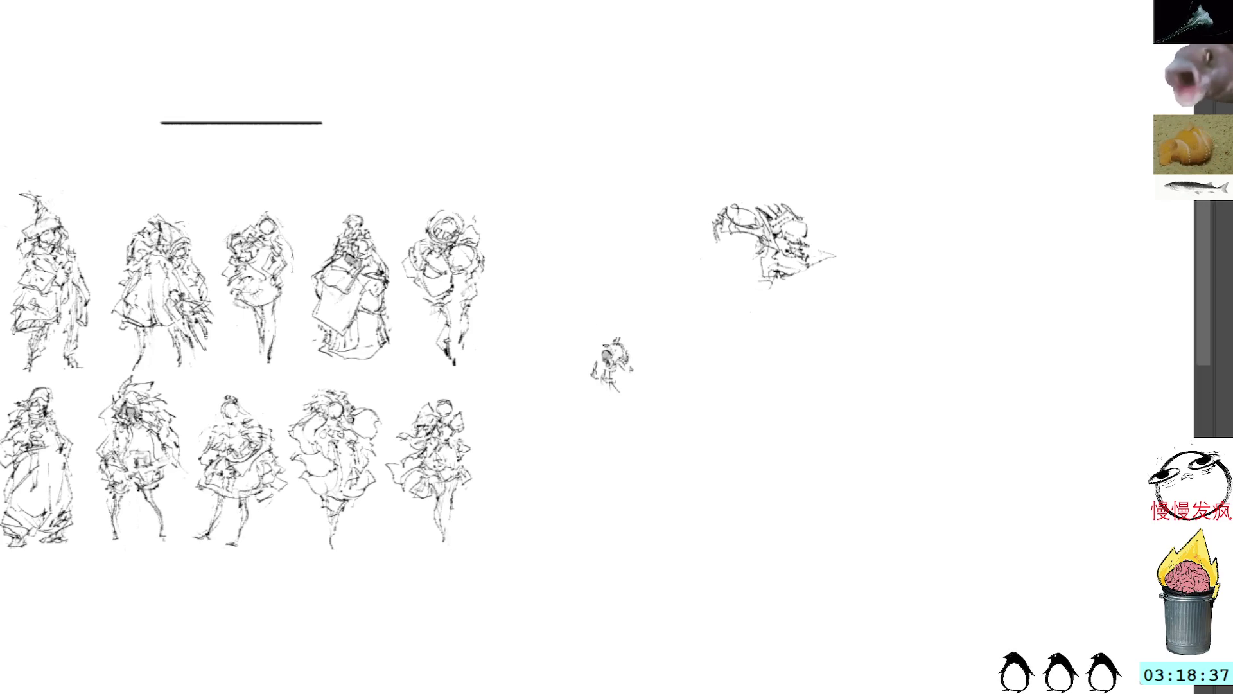
pyautogui.moveTo(600, 347)
pyautogui.mouseDown()
pyautogui.moveTo(626, 340)
pyautogui.moveTo(640, 371)
pyautogui.moveTo(634, 362)
pyautogui.moveTo(623, 393)
pyautogui.moveTo(603, 391)
pyautogui.moveTo(611, 399)
pyautogui.moveTo(593, 392)
pyautogui.moveTo(591, 411)
pyautogui.moveTo(609, 424)
pyautogui.mouseUp()
# Step: Draw the tiny figure's lower legs and feet with strokes at both edges
pyautogui.moveTo(615, 382); pyautogui.dragTo(626, 399)
pyautogui.moveTo(604, 417)
pyautogui.mouseDown()
pyautogui.moveTo(616, 395)
pyautogui.moveTo(633, 420)
pyautogui.moveTo(650, 387)
pyautogui.moveTo(630, 376)
pyautogui.mouseUp()
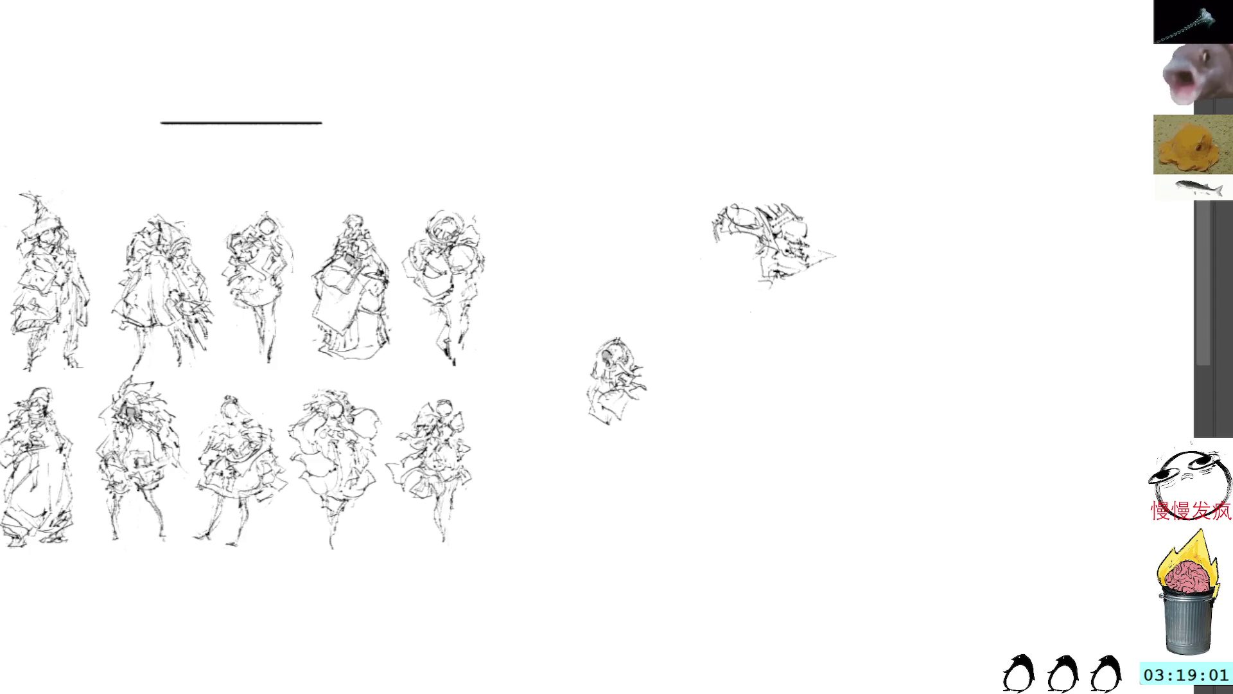
pyautogui.moveTo(600, 377)
pyautogui.mouseDown()
pyautogui.moveTo(578, 408)
pyautogui.moveTo(577, 383)
pyautogui.mouseUp()
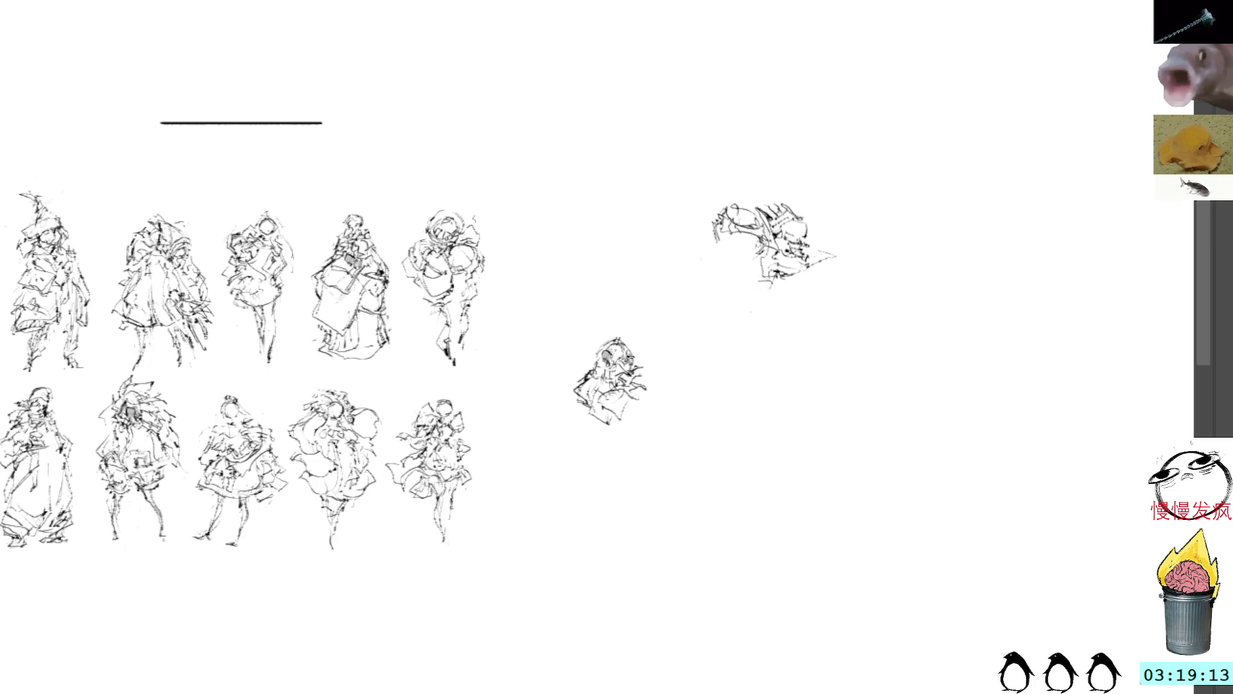
pyautogui.moveTo(633, 363)
pyautogui.mouseDown()
pyautogui.moveTo(653, 378)
pyautogui.moveTo(597, 402)
pyautogui.moveTo(601, 390)
pyautogui.mouseUp()
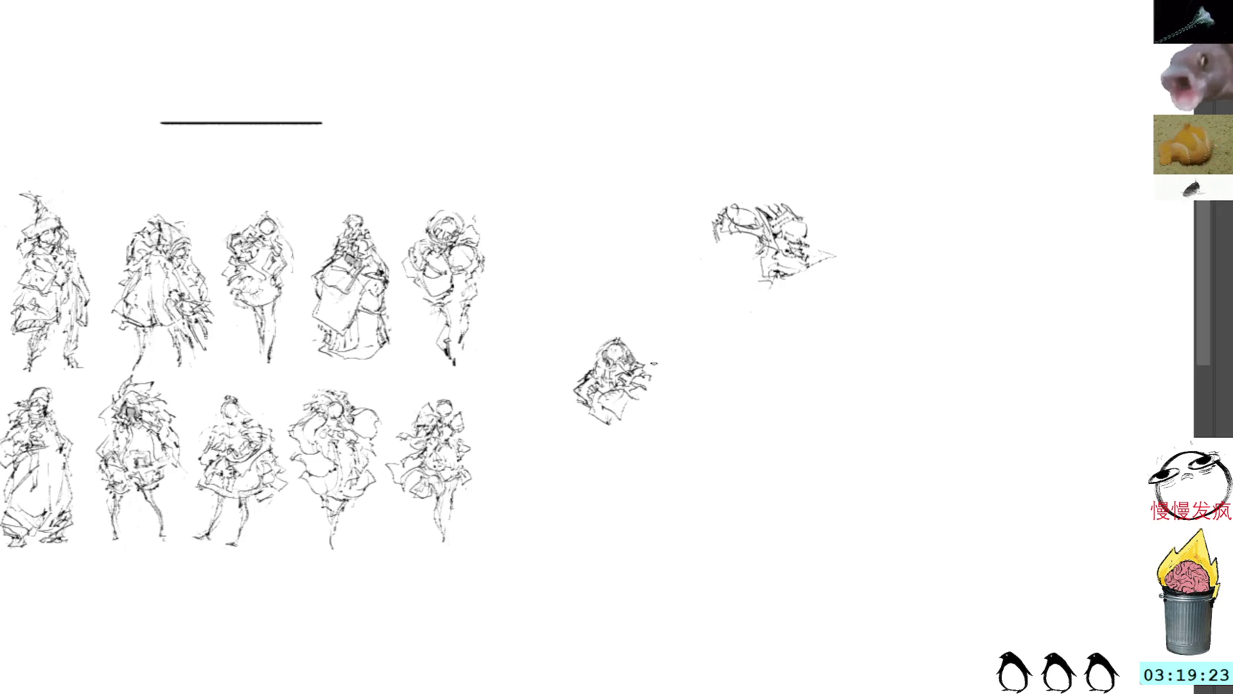
pyautogui.moveTo(607, 425); pyautogui.dragTo(603, 487)
# Step: Sketch both sides of the lower body, dark waist strokes and leg marks, removing a stray loop
pyautogui.moveTo(592, 421); pyautogui.dragTo(595, 474)
pyautogui.moveTo(628, 424); pyautogui.dragTo(652, 480)
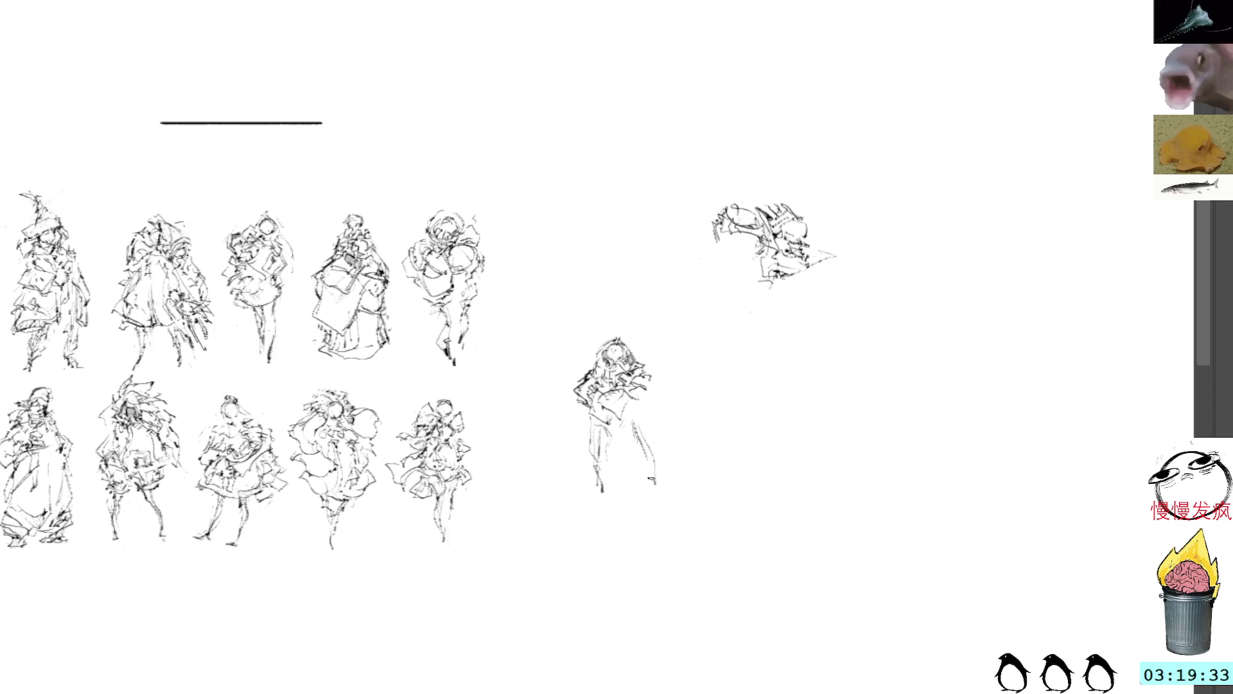
pyautogui.moveTo(595, 437)
pyautogui.mouseDown()
pyautogui.moveTo(603, 491)
pyautogui.moveTo(600, 478)
pyautogui.moveTo(588, 485)
pyautogui.mouseUp()
pyautogui.hotkey('ctrl', 'z')
pyautogui.hotkey('ctrl', 'z')
pyautogui.hotkey('ctrl', 'z')
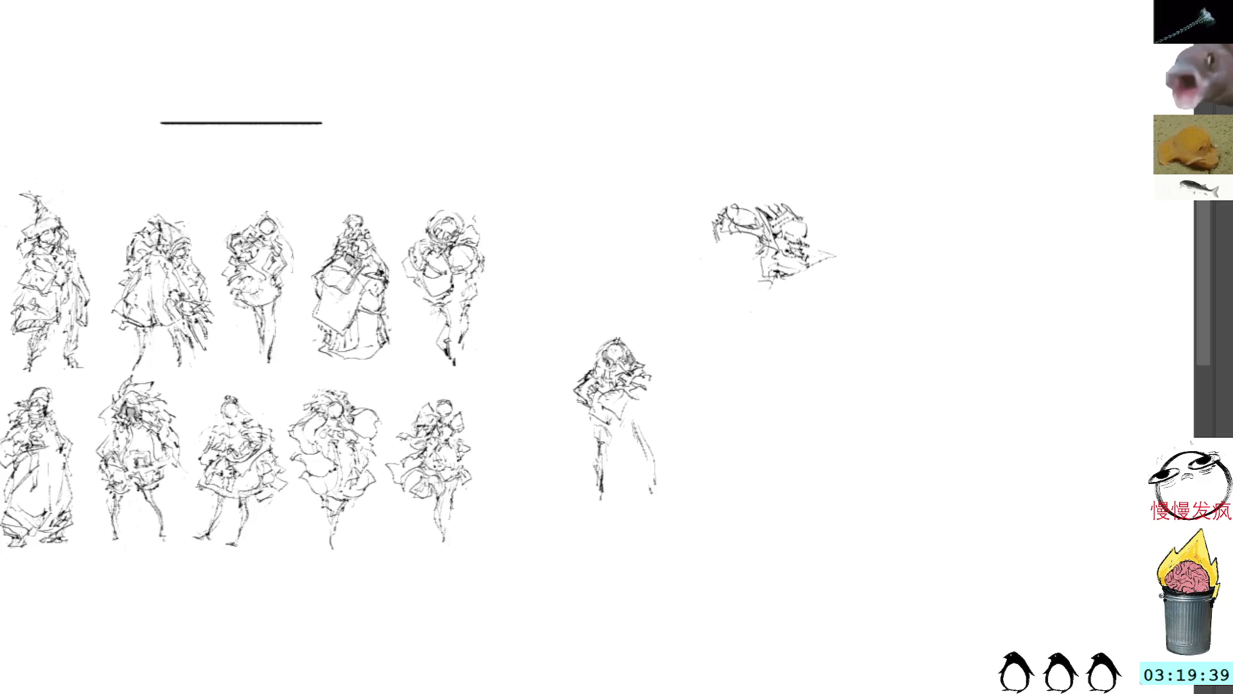
pyautogui.moveTo(603, 446)
pyautogui.mouseDown()
pyautogui.moveTo(614, 453)
pyautogui.moveTo(608, 476)
pyautogui.mouseUp()
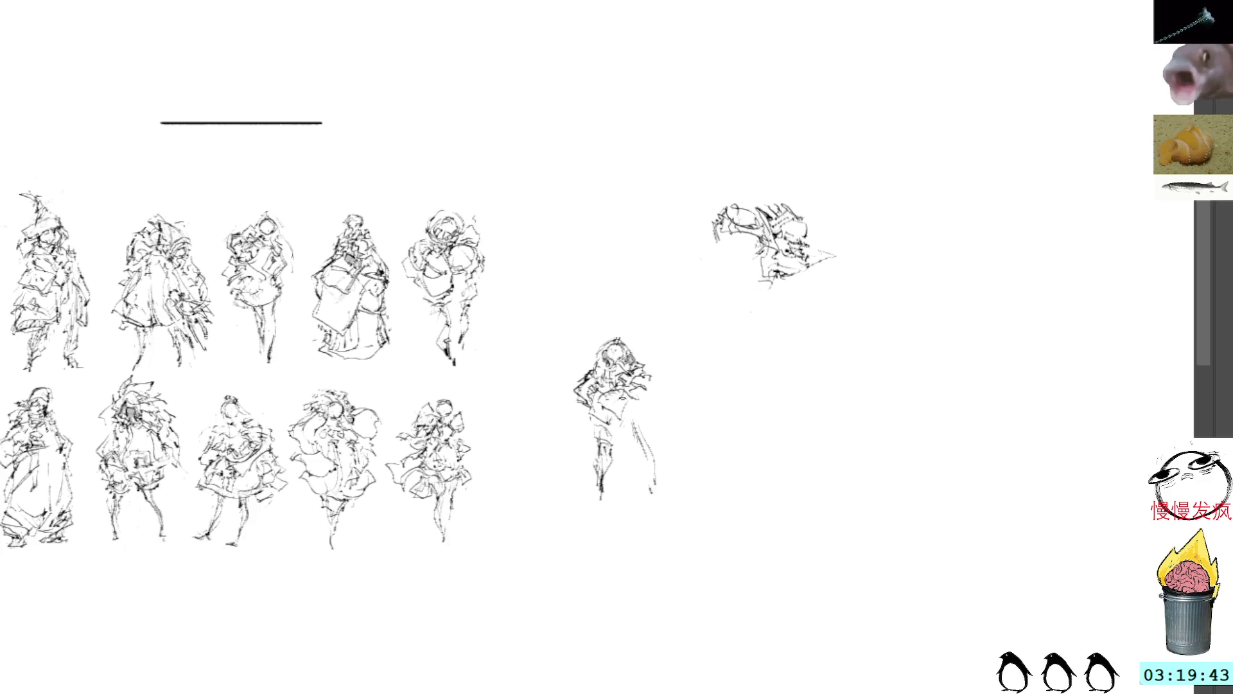
pyautogui.moveTo(628, 427); pyautogui.dragTo(619, 425)
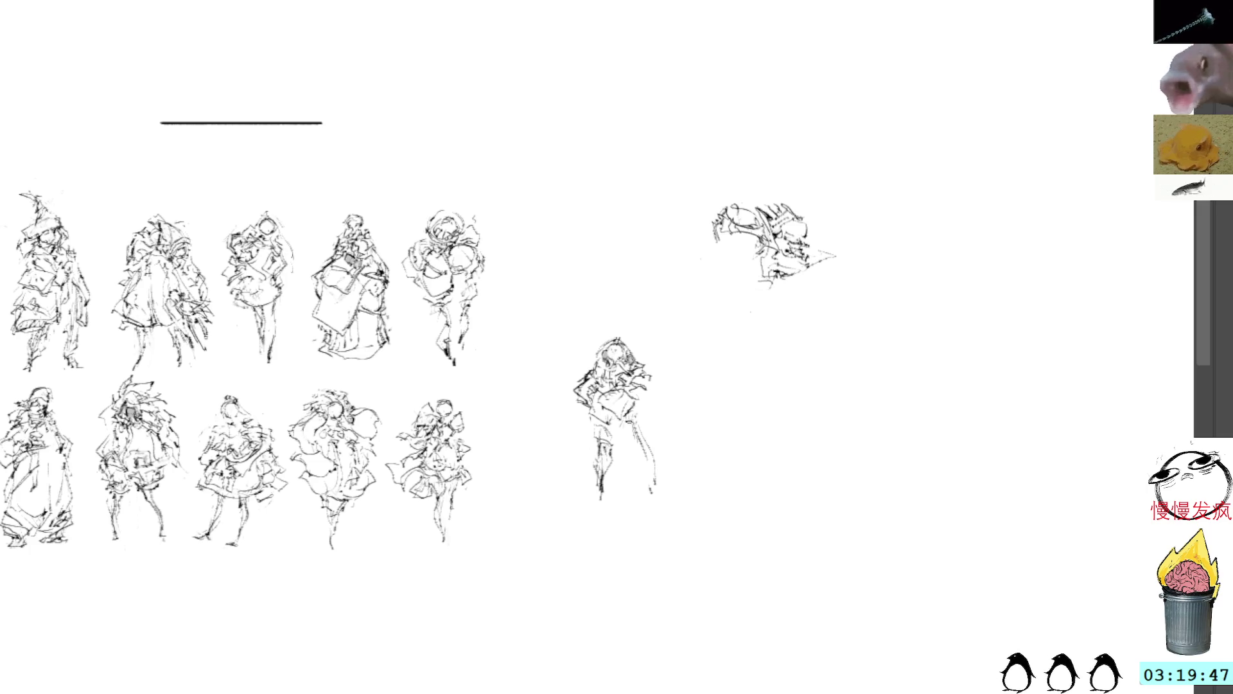
pyautogui.moveTo(622, 427); pyautogui.dragTo(654, 484)
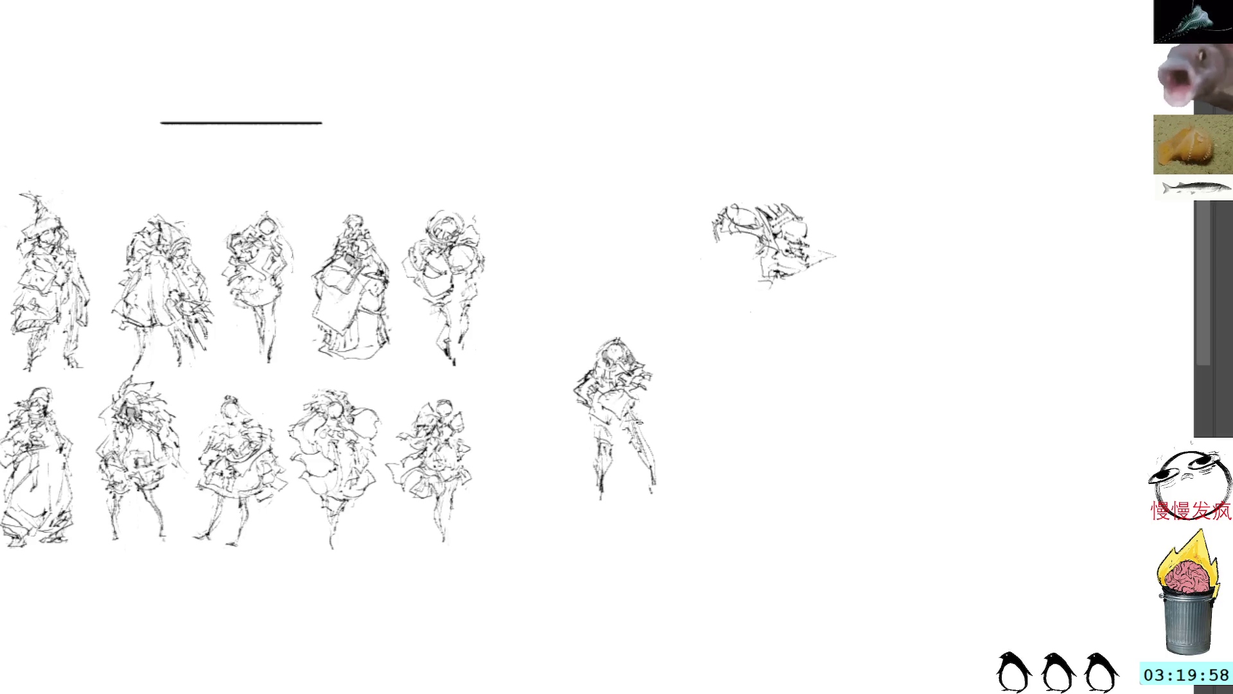
pyautogui.moveTo(648, 385)
pyautogui.mouseDown()
pyautogui.moveTo(664, 393)
pyautogui.moveTo(655, 404)
pyautogui.moveTo(669, 391)
pyautogui.moveTo(662, 380)
pyautogui.mouseUp()
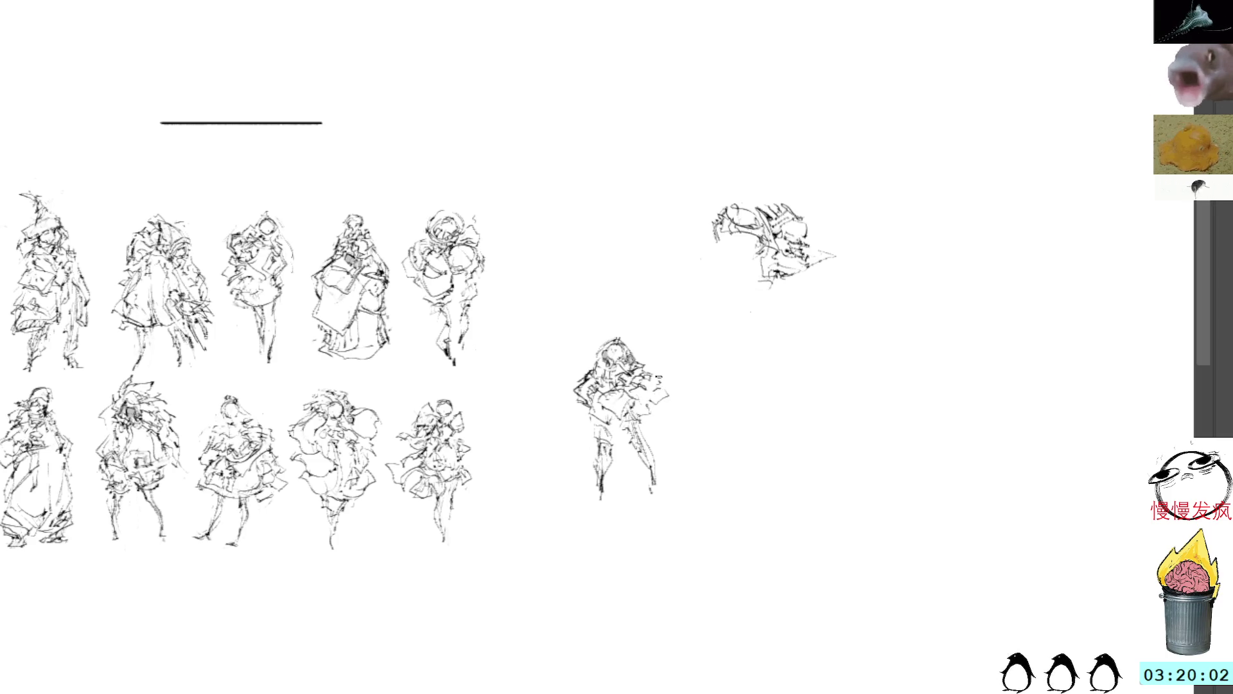
pyautogui.moveTo(646, 428); pyautogui.dragTo(650, 455)
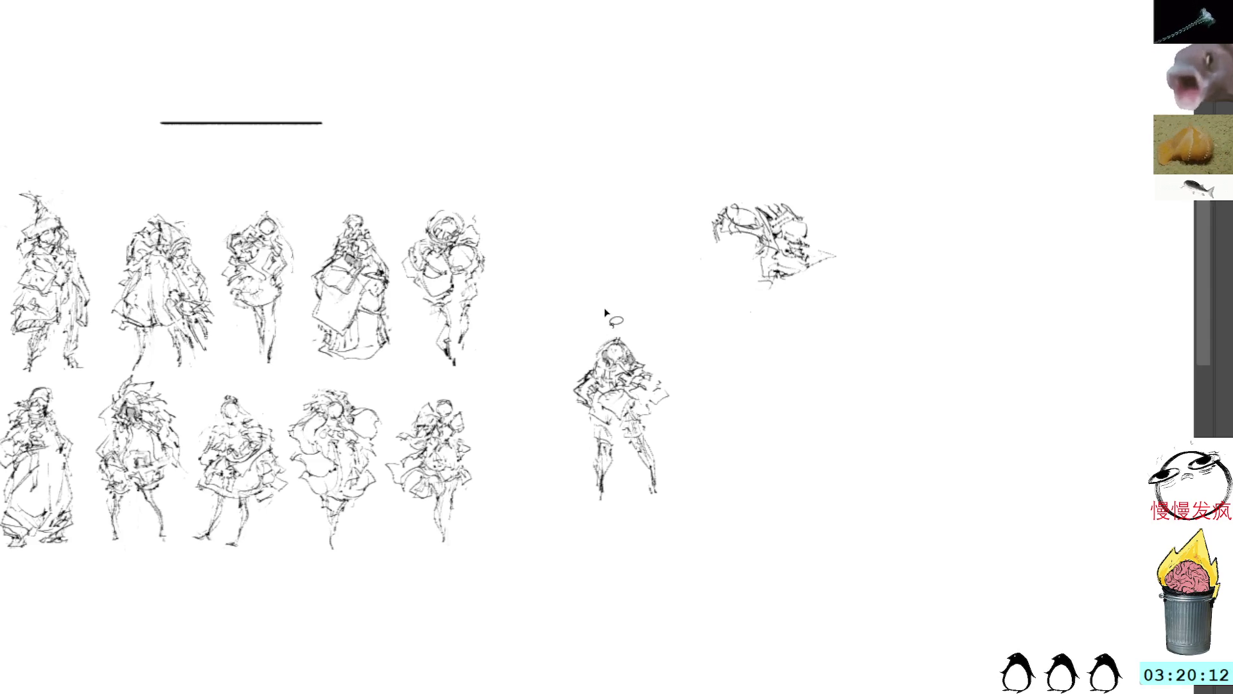
# Step: Skew the lone standing figure so it stands upright
pyautogui.moveTo(613, 320)
pyautogui.mouseDown()
pyautogui.moveTo(562, 475)
pyautogui.moveTo(659, 357)
pyautogui.mouseUp()
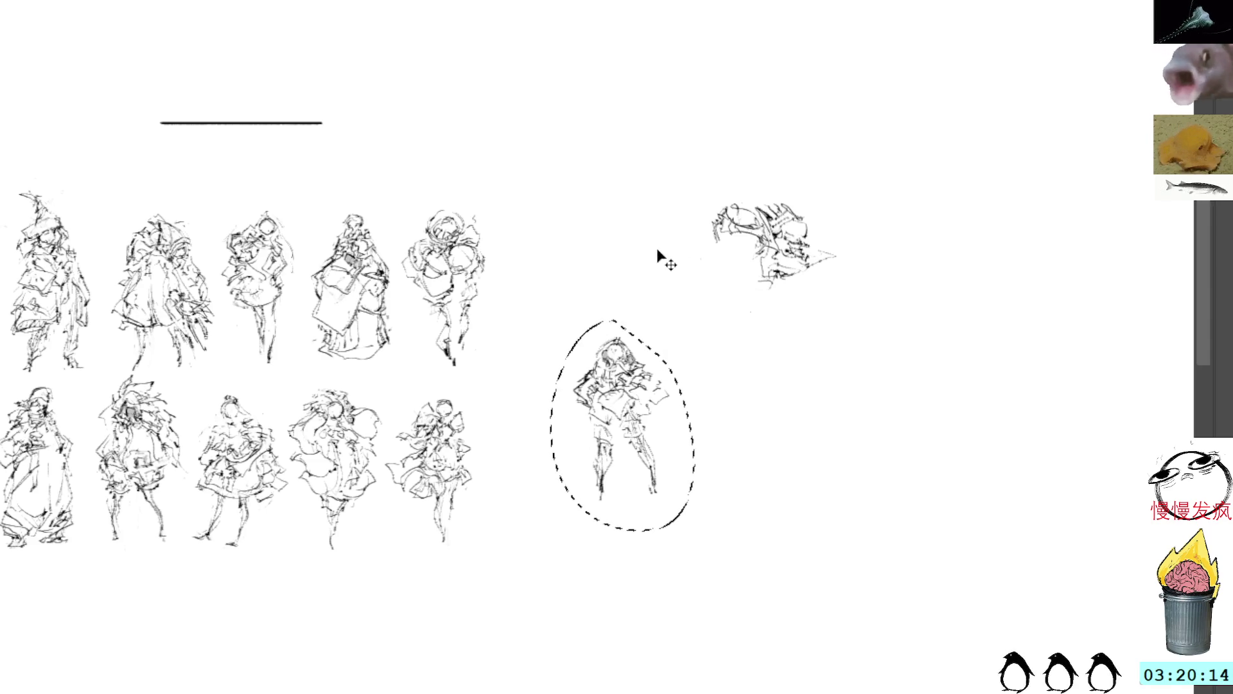
pyautogui.hotkey('ctrl', 't')
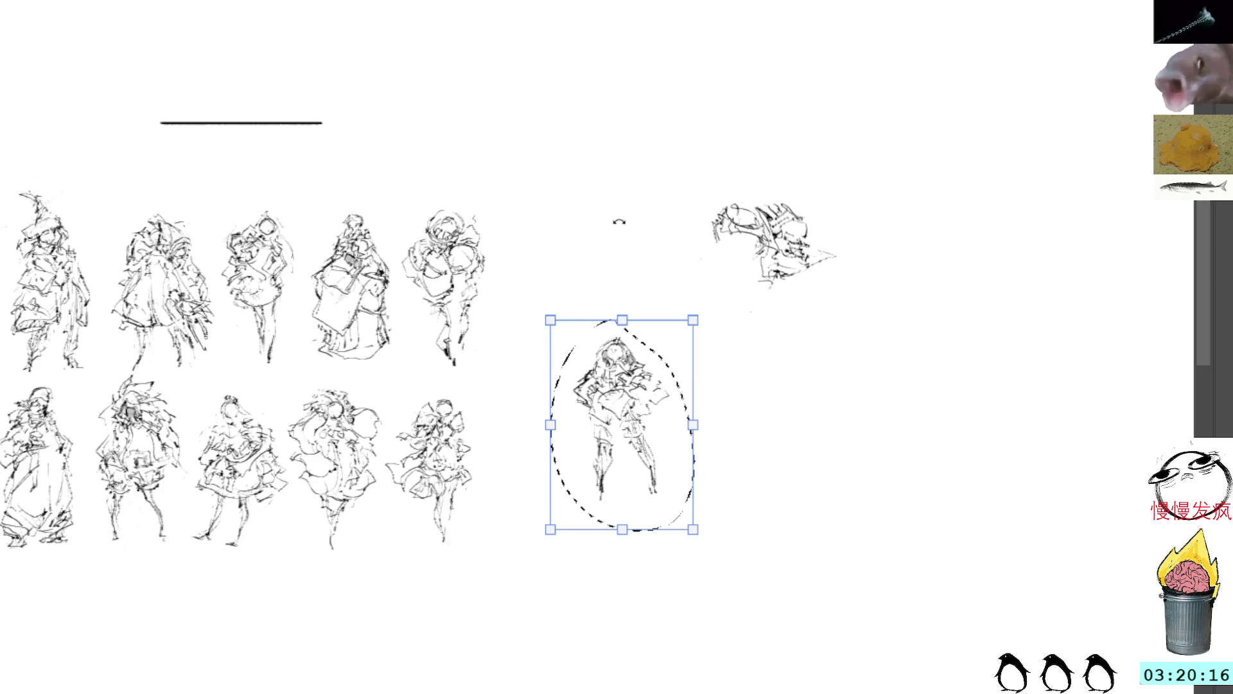
pyautogui.moveTo(622, 321); pyautogui.dragTo(629, 323)
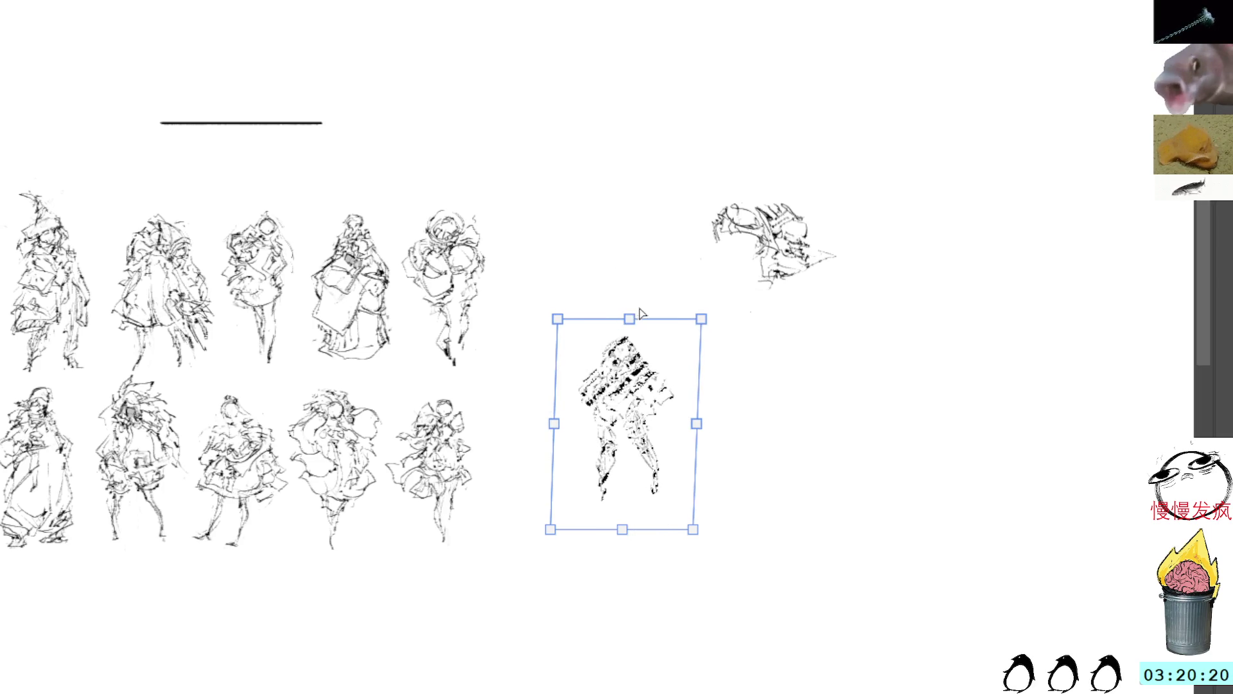
pyautogui.press('Return')
# Step: Move the straightened figure to the end of the top row and shorten it slightly
pyautogui.click(619, 407)
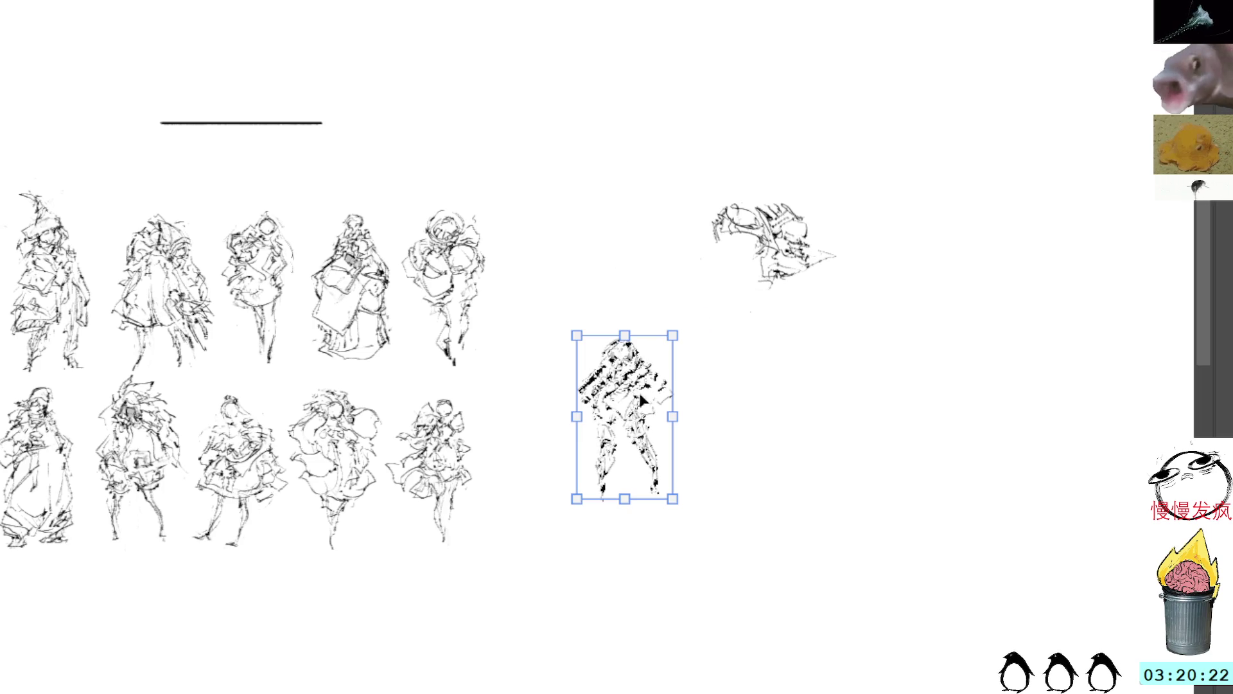
pyautogui.moveTo(619, 407)
pyautogui.mouseDown()
pyautogui.moveTo(543, 476)
pyautogui.moveTo(560, 286)
pyautogui.mouseUp()
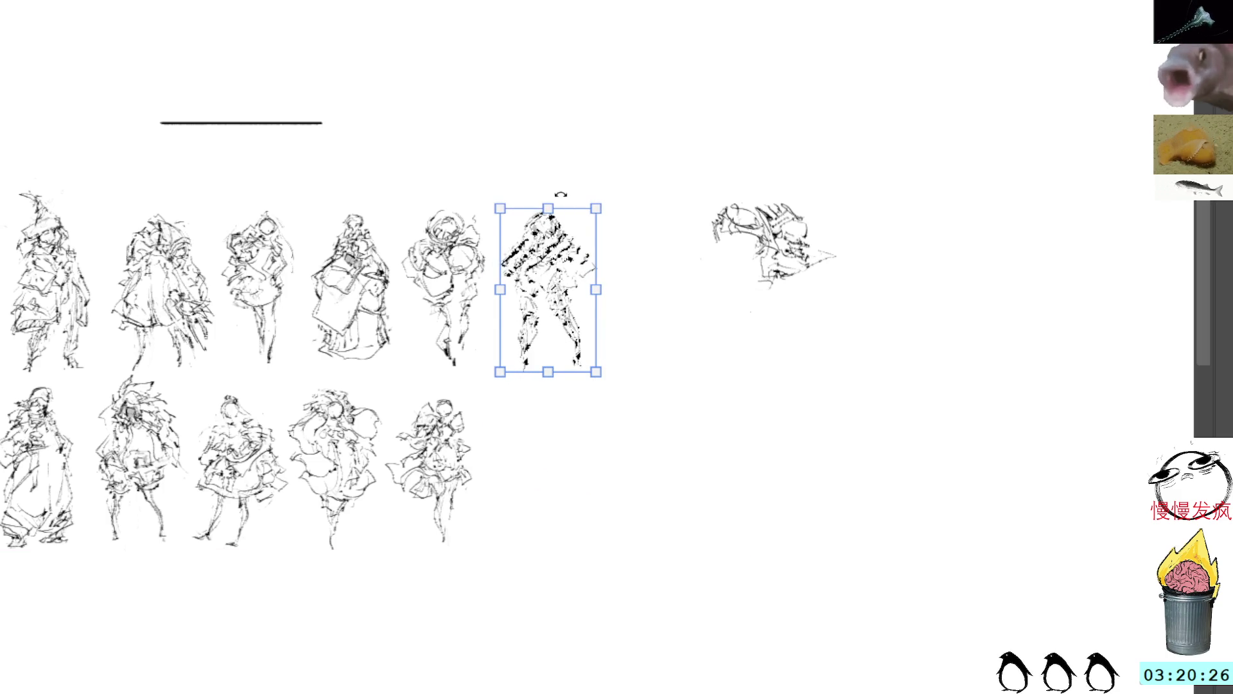
pyautogui.moveTo(549, 208); pyautogui.dragTo(551, 216)
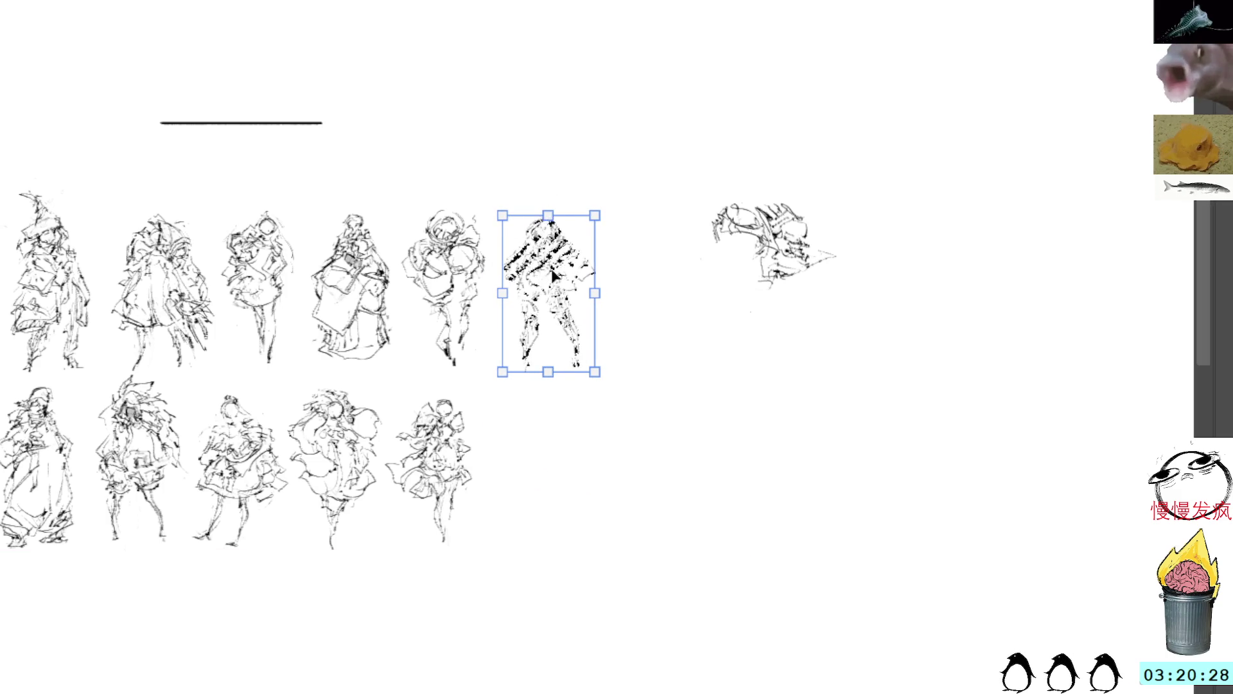
pyautogui.press('Return')
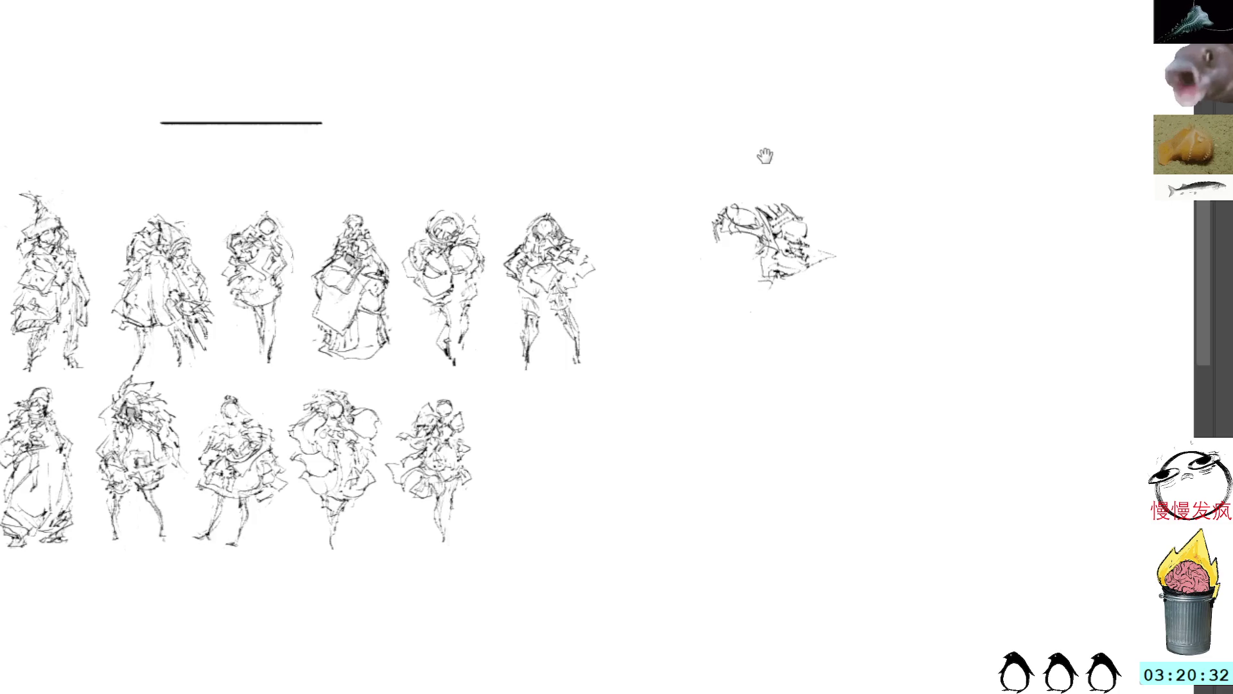
# Step: Move the right-hand sketch's head down and to the left and make it lighter
pyautogui.moveTo(760, 154); pyautogui.dragTo(762, 198)
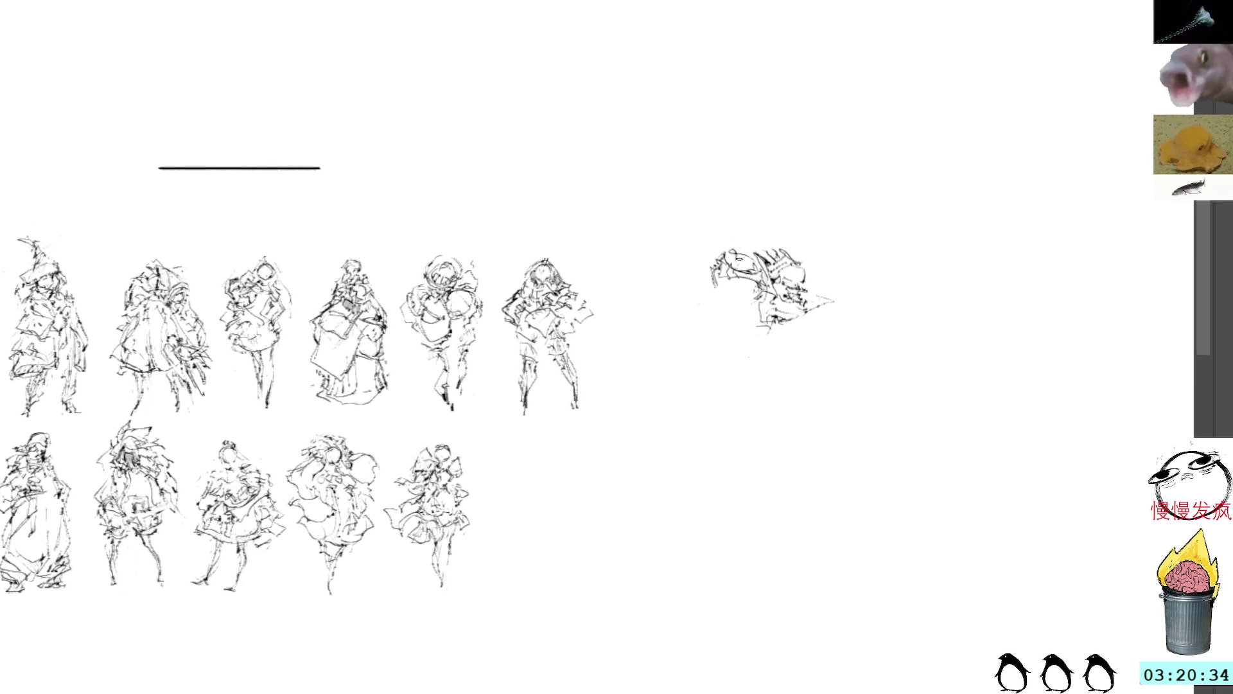
pyautogui.moveTo(733, 245); pyautogui.dragTo(756, 246)
pyautogui.moveTo(745, 298)
pyautogui.mouseDown()
pyautogui.moveTo(774, 283)
pyautogui.moveTo(756, 230)
pyautogui.moveTo(719, 314)
pyautogui.mouseUp()
pyautogui.hotkey('ctrl', 't')
pyautogui.moveTo(736, 267)
pyautogui.mouseDown()
pyautogui.moveTo(698, 378)
pyautogui.moveTo(706, 363)
pyautogui.mouseUp()
pyautogui.press('Return')
pyautogui.hotkey('ctrl', 'z')
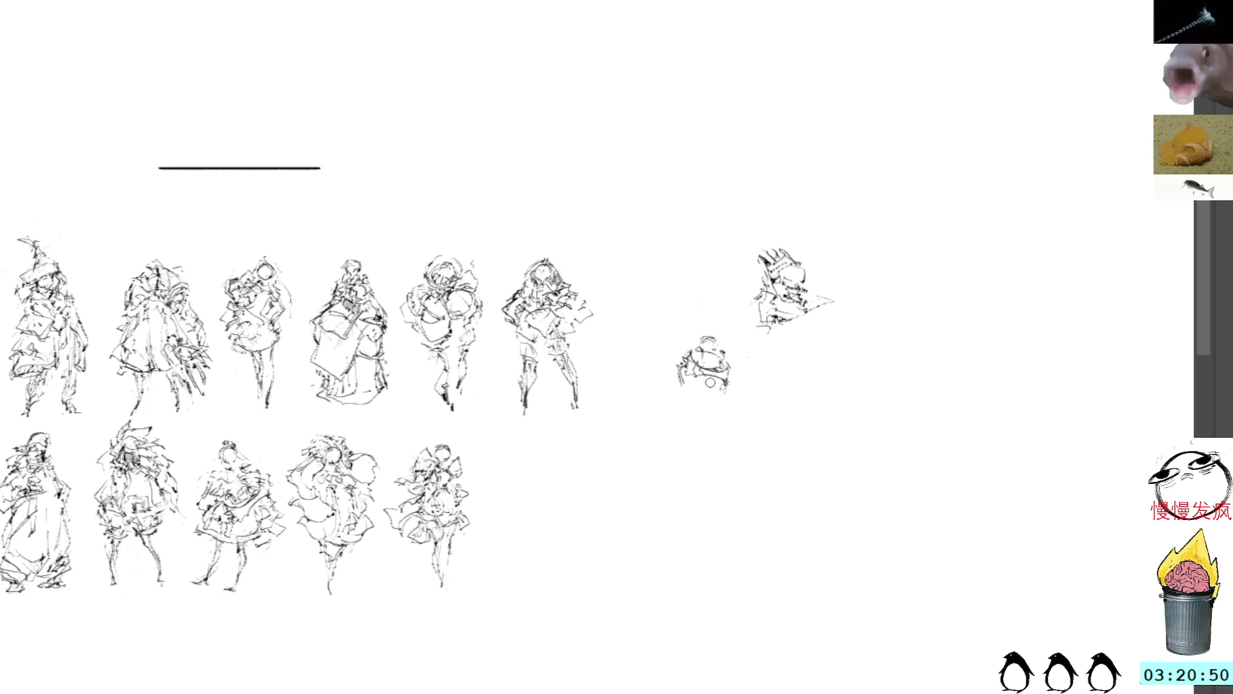
# Step: Outline the new figure's body below the head, discarding stray strokes
pyautogui.moveTo(689, 384)
pyautogui.mouseDown()
pyautogui.moveTo(676, 375)
pyautogui.moveTo(684, 407)
pyautogui.moveTo(700, 384)
pyautogui.moveTo(671, 384)
pyautogui.moveTo(663, 401)
pyautogui.moveTo(674, 371)
pyautogui.mouseUp()
pyautogui.hotkey('ctrl', 'z')
pyautogui.hotkey('ctrl', 'z')
pyautogui.hotkey('ctrl', 'z')
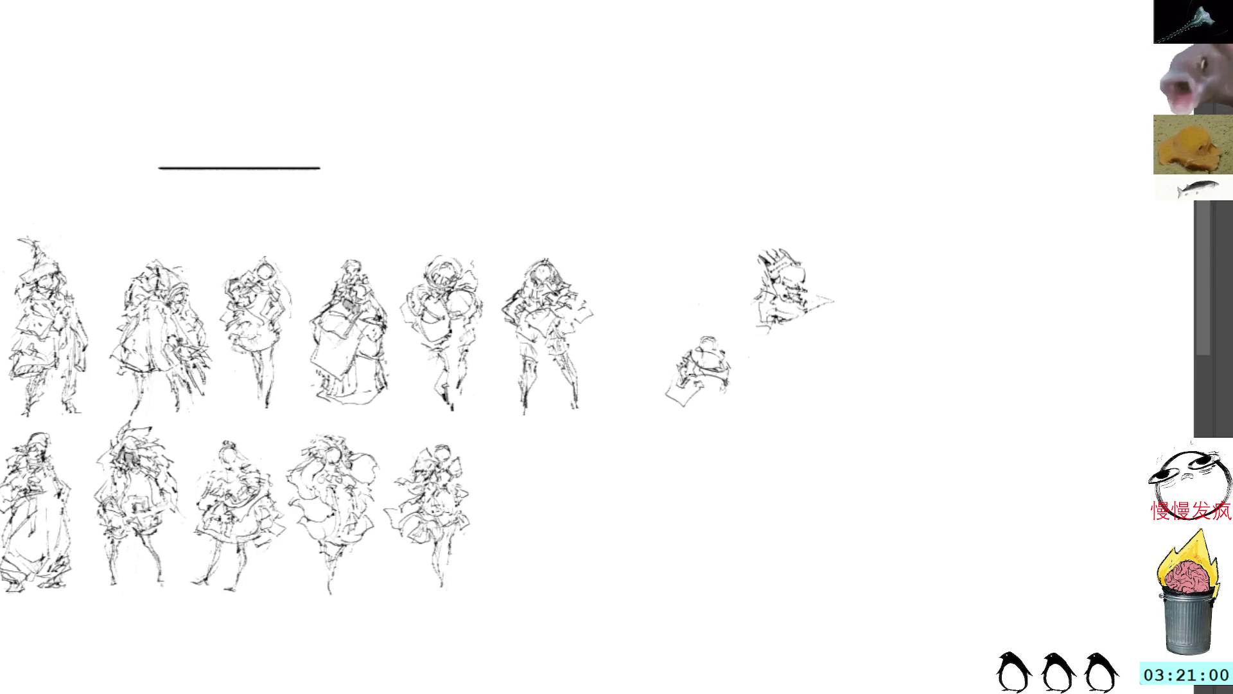
pyautogui.moveTo(692, 374)
pyautogui.mouseDown()
pyautogui.moveTo(677, 380)
pyautogui.moveTo(681, 397)
pyautogui.moveTo(701, 405)
pyautogui.moveTo(713, 383)
pyautogui.mouseUp()
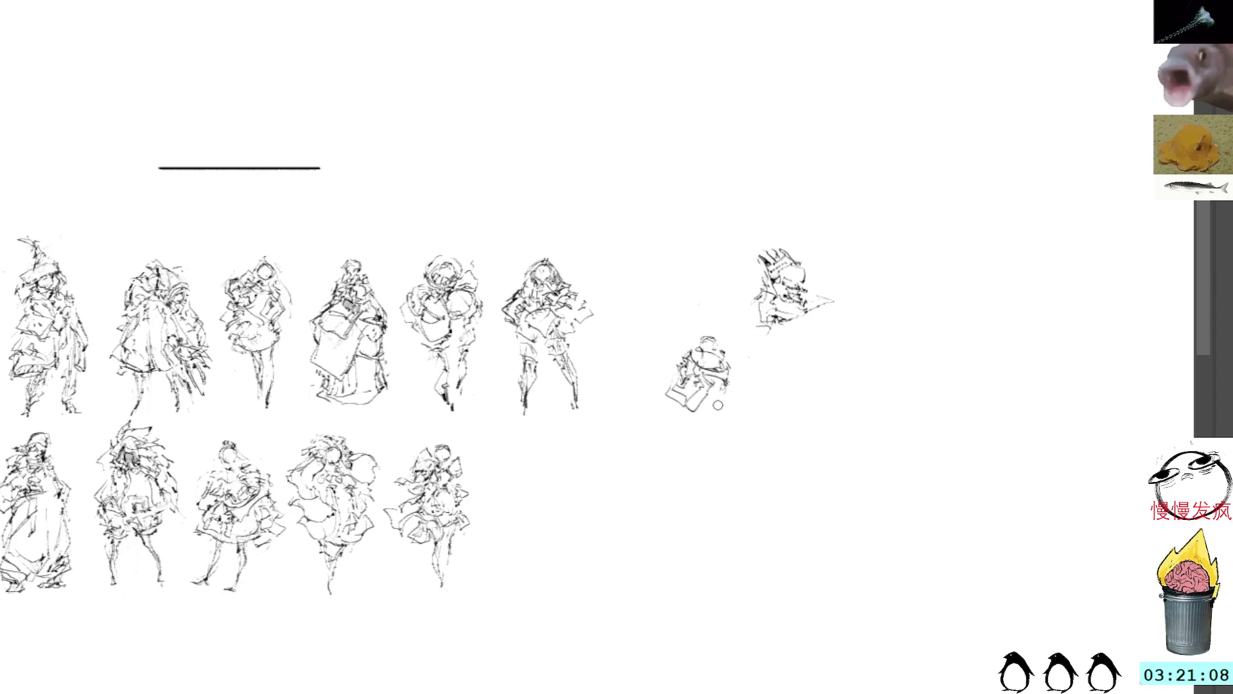
pyautogui.moveTo(714, 361); pyautogui.dragTo(745, 388)
pyautogui.hotkey('ctrl', 'z')
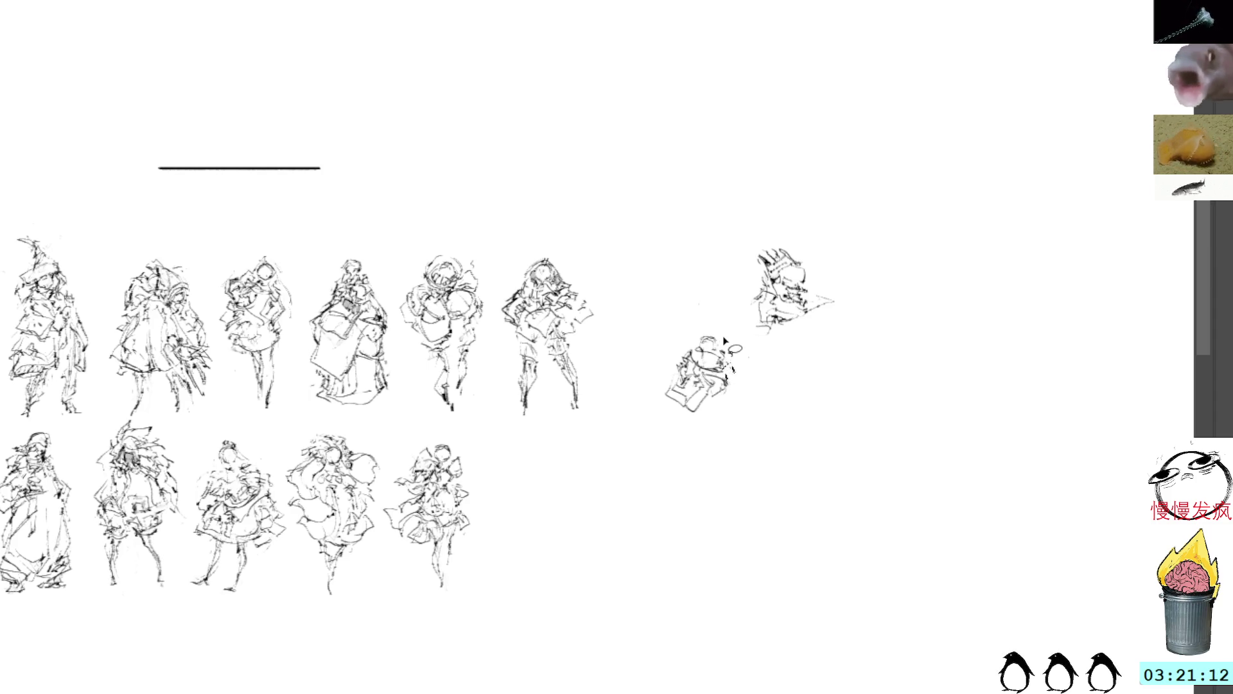
# Step: Draw the new figure's right edge and legs down toward the feet
pyautogui.moveTo(719, 365)
pyautogui.mouseDown()
pyautogui.moveTo(736, 393)
pyautogui.moveTo(702, 414)
pyautogui.moveTo(699, 457)
pyautogui.mouseUp()
pyautogui.moveTo(726, 401)
pyautogui.mouseDown()
pyautogui.moveTo(724, 474)
pyautogui.moveTo(704, 475)
pyautogui.moveTo(736, 421)
pyautogui.moveTo(726, 483)
pyautogui.moveTo(708, 492)
pyautogui.mouseUp()
pyautogui.hotkey('ctrl', 'z')
pyautogui.moveTo(706, 470); pyautogui.dragTo(706, 478)
pyautogui.hotkey('ctrl', 'z')
pyautogui.hotkey('ctrl', 'z')
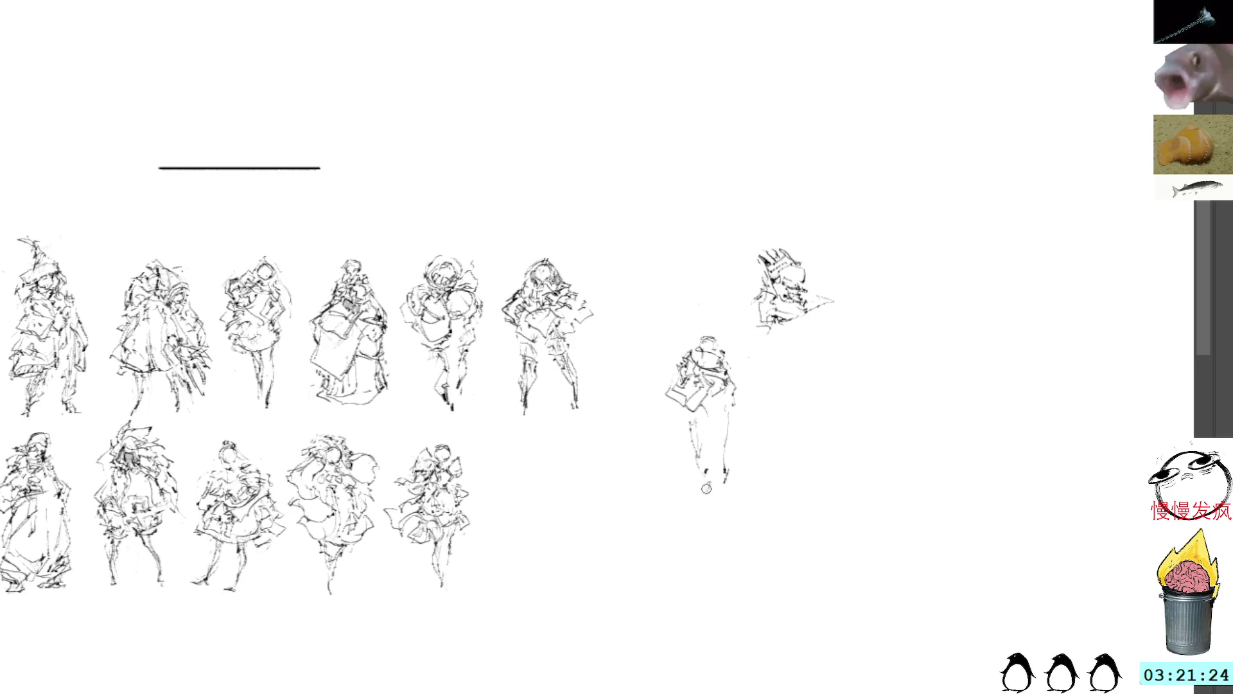
# Step: Redraw the left leg to the foot and a long diagonal coat hem to the lower left
pyautogui.moveTo(701, 463); pyautogui.dragTo(710, 488)
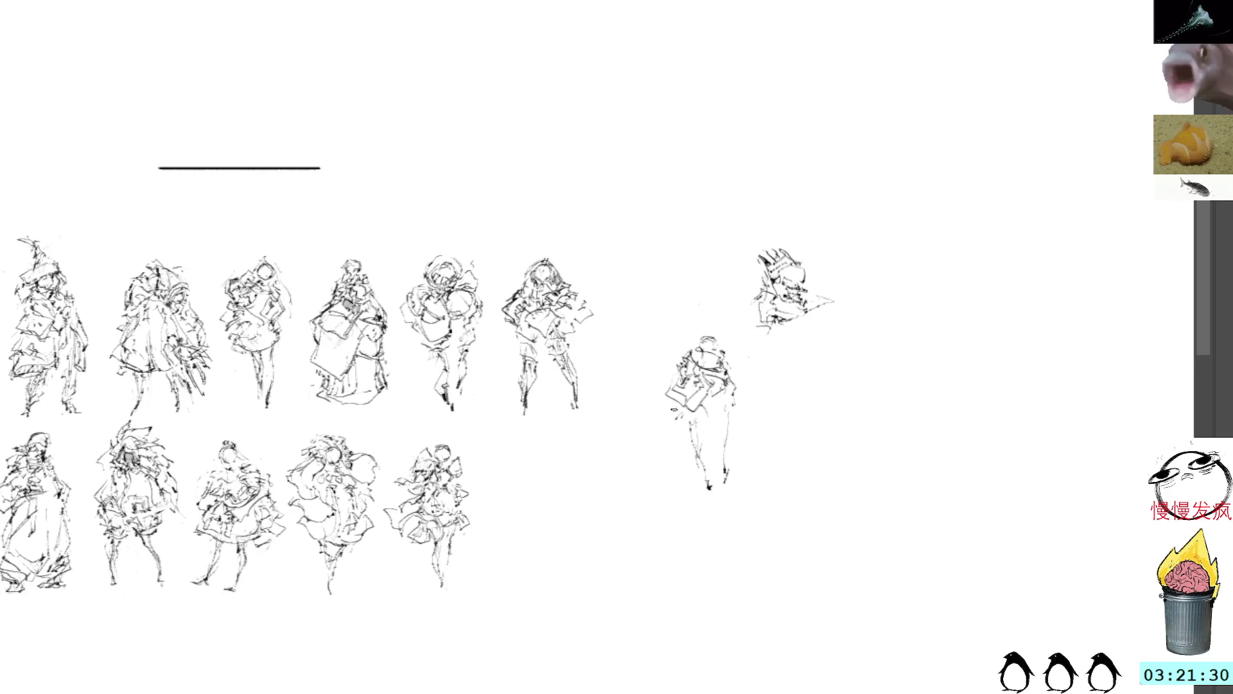
pyautogui.moveTo(667, 413); pyautogui.dragTo(657, 452)
pyautogui.hotkey('ctrl', 'z')
pyautogui.hotkey('ctrl', 'z')
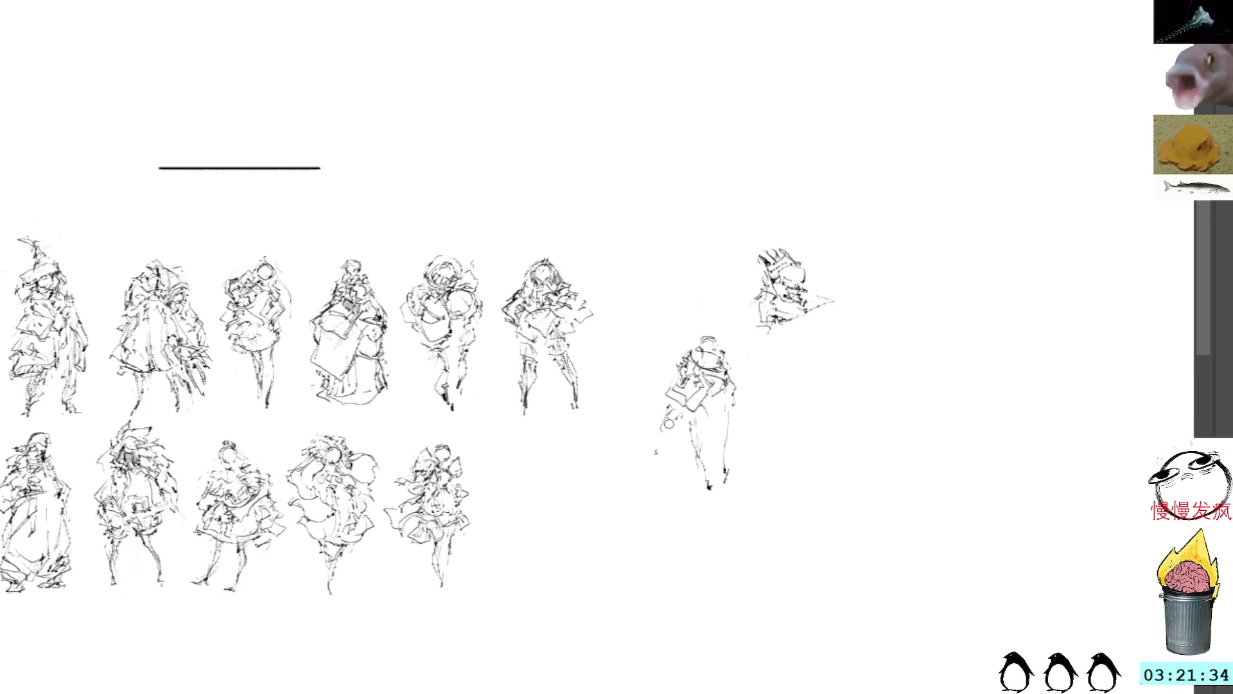
pyautogui.moveTo(677, 408)
pyautogui.mouseDown()
pyautogui.moveTo(662, 409)
pyautogui.moveTo(655, 441)
pyautogui.moveTo(678, 399)
pyautogui.mouseUp()
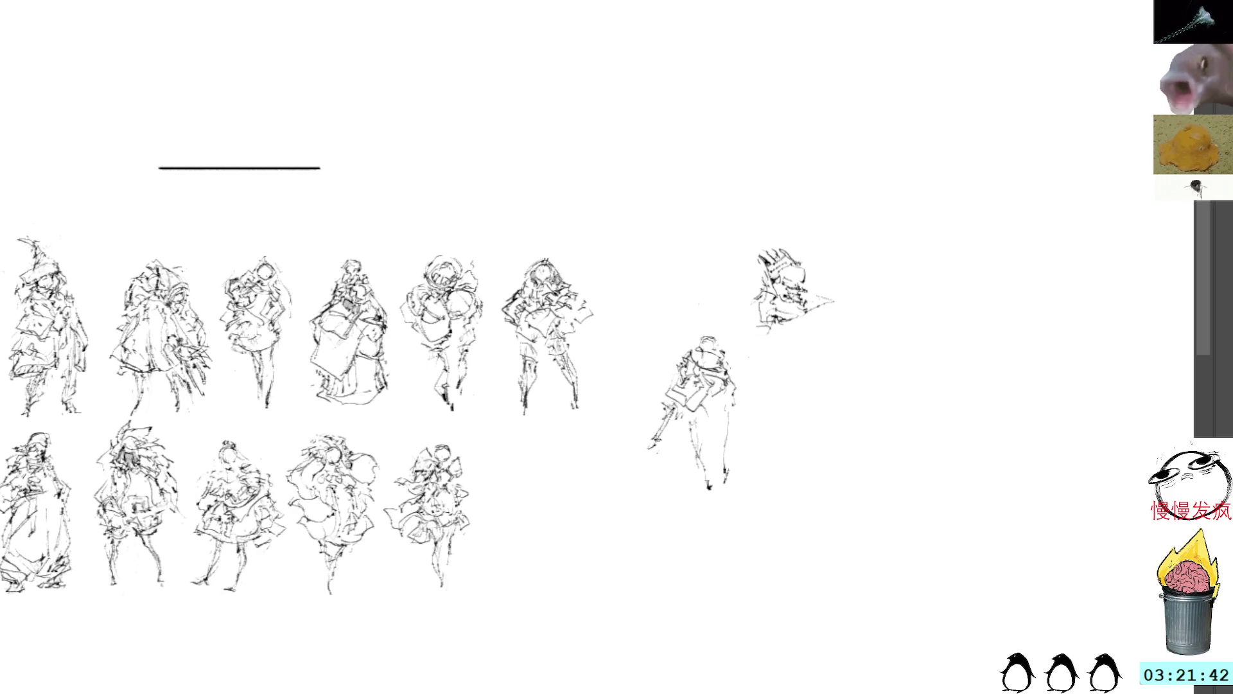
pyautogui.moveTo(646, 448); pyautogui.dragTo(667, 439)
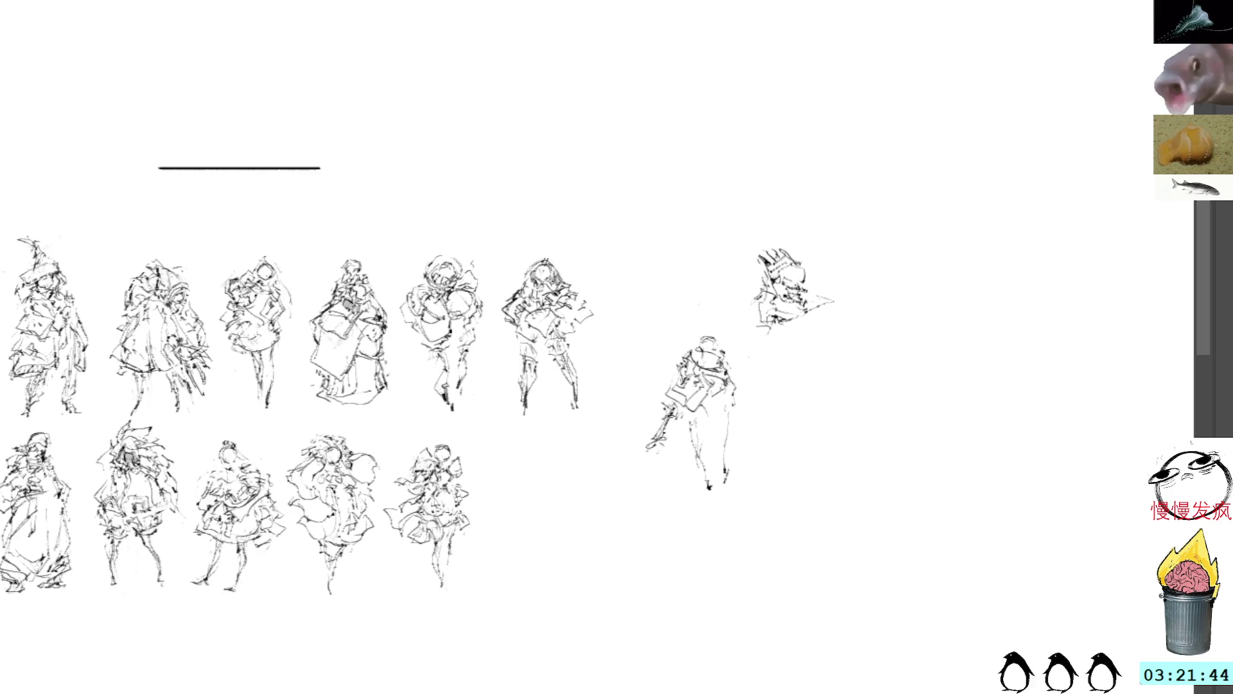
pyautogui.hotkey('ctrl', 'z')
pyautogui.hotkey('ctrl', 'z')
pyautogui.hotkey('ctrl', 'z')
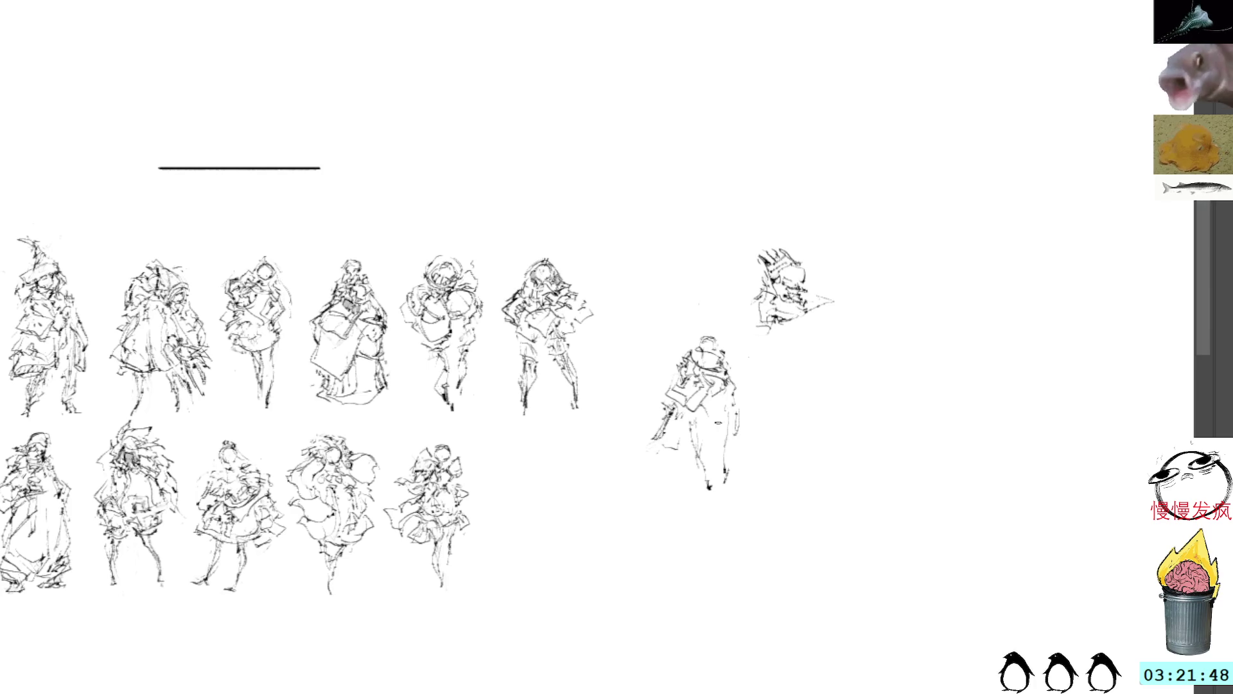
pyautogui.moveTo(685, 416)
pyautogui.mouseDown()
pyautogui.moveTo(641, 473)
pyautogui.moveTo(692, 454)
pyautogui.mouseUp()
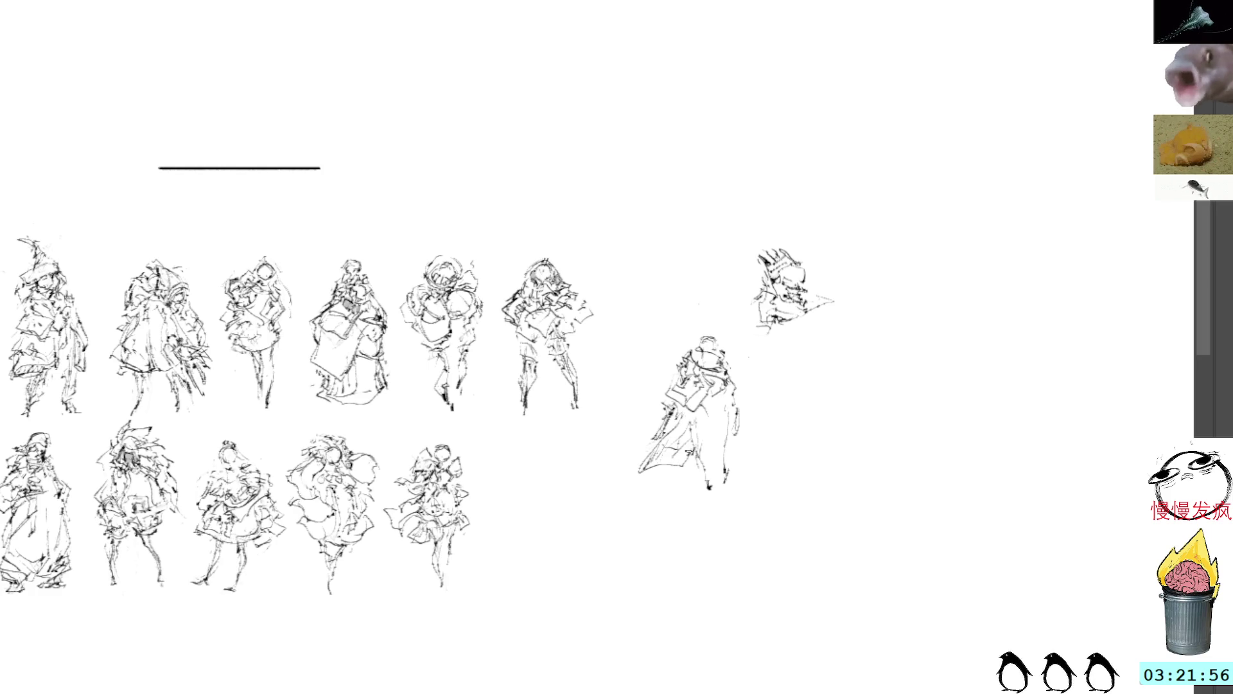
# Step: Add dark accents and faint strokes across the figure's body and right side
pyautogui.moveTo(687, 435); pyautogui.dragTo(710, 486)
pyautogui.moveTo(732, 421); pyautogui.dragTo(730, 468)
pyautogui.moveTo(687, 427)
pyautogui.mouseDown()
pyautogui.moveTo(702, 433)
pyautogui.moveTo(700, 452)
pyautogui.mouseUp()
pyautogui.moveTo(699, 459); pyautogui.dragTo(720, 469)
pyautogui.moveTo(710, 409)
pyautogui.mouseDown()
pyautogui.moveTo(720, 423)
pyautogui.moveTo(720, 406)
pyautogui.mouseUp()
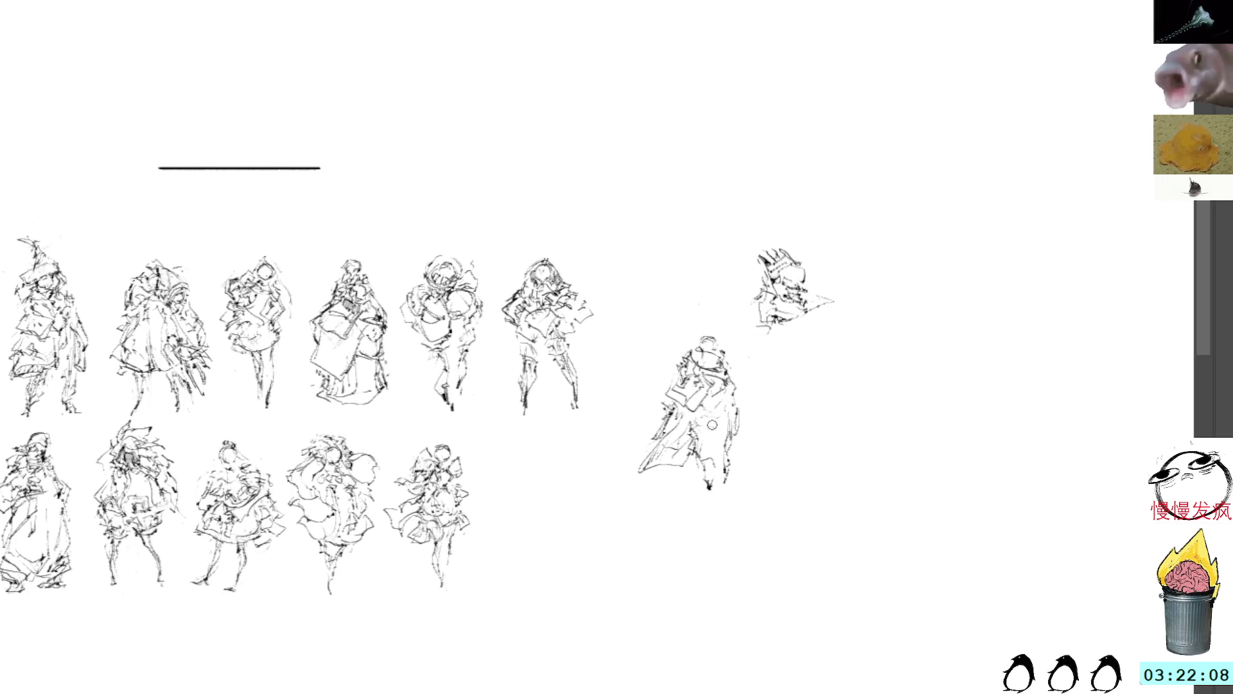
pyautogui.moveTo(702, 410)
pyautogui.mouseDown()
pyautogui.moveTo(739, 393)
pyautogui.moveTo(709, 411)
pyautogui.mouseUp()
pyautogui.hotkey('ctrl', 'z')
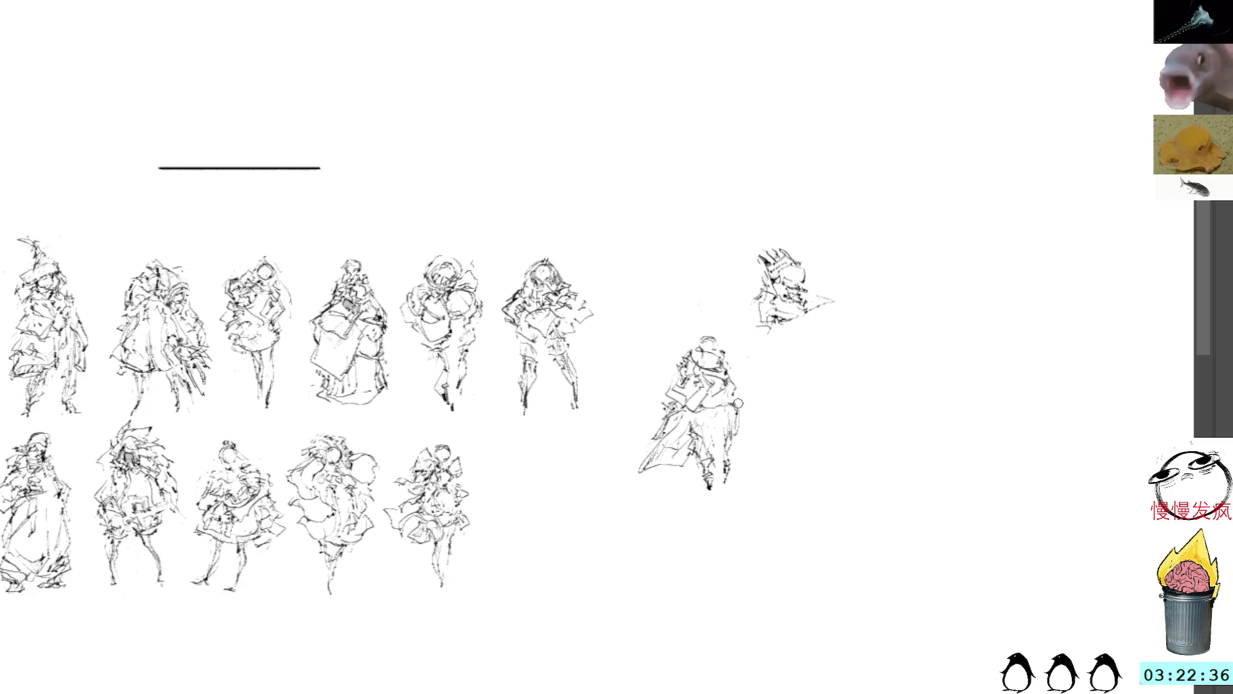
pyautogui.moveTo(745, 430); pyautogui.dragTo(731, 447)
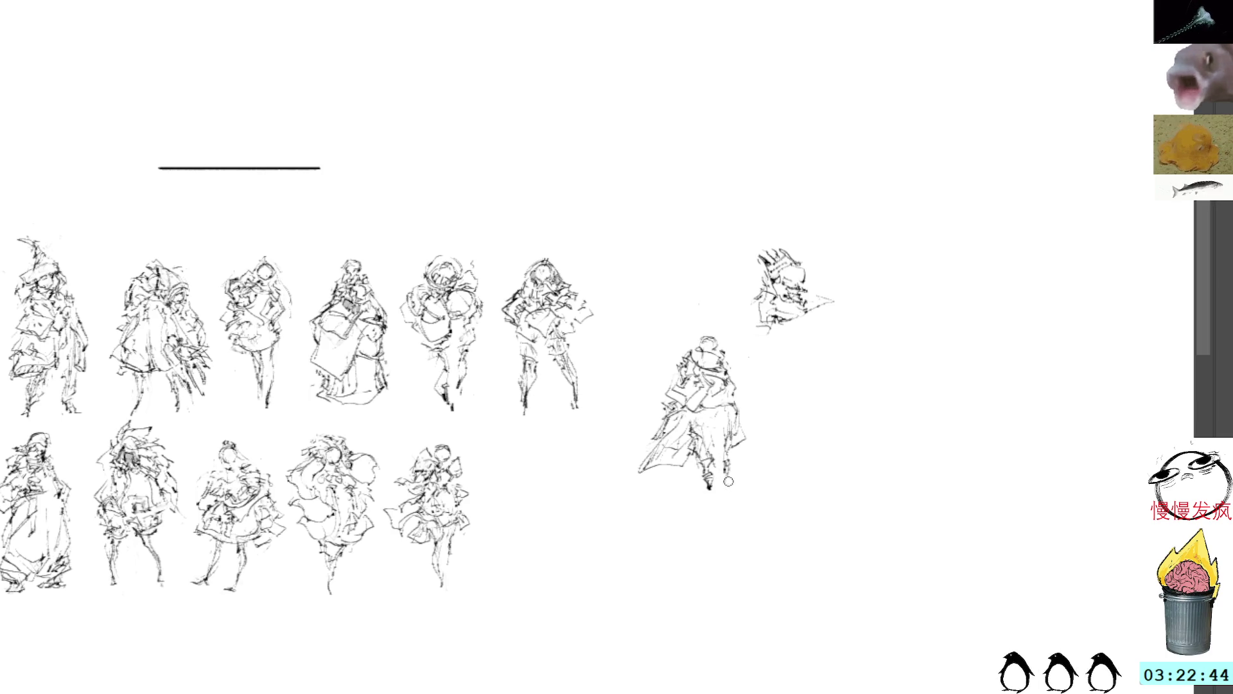
# Step: Ink the caped figure's foot and move it seventh in the top row, then touch up the top-right head
pyautogui.moveTo(720, 477); pyautogui.dragTo(740, 487)
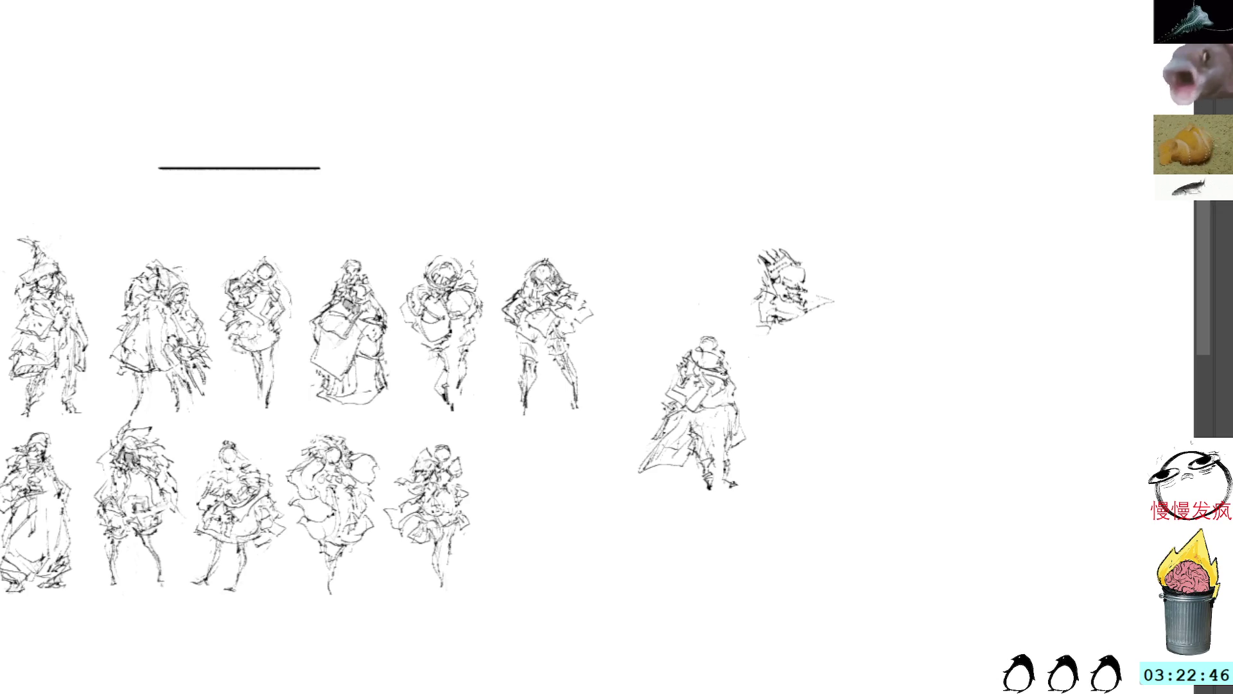
pyautogui.moveTo(729, 326)
pyautogui.mouseDown()
pyautogui.moveTo(711, 541)
pyautogui.moveTo(732, 333)
pyautogui.mouseUp()
pyautogui.hotkey('ctrl', 't')
pyautogui.moveTo(737, 433)
pyautogui.mouseDown()
pyautogui.moveTo(567, 511)
pyautogui.moveTo(573, 536)
pyautogui.mouseUp()
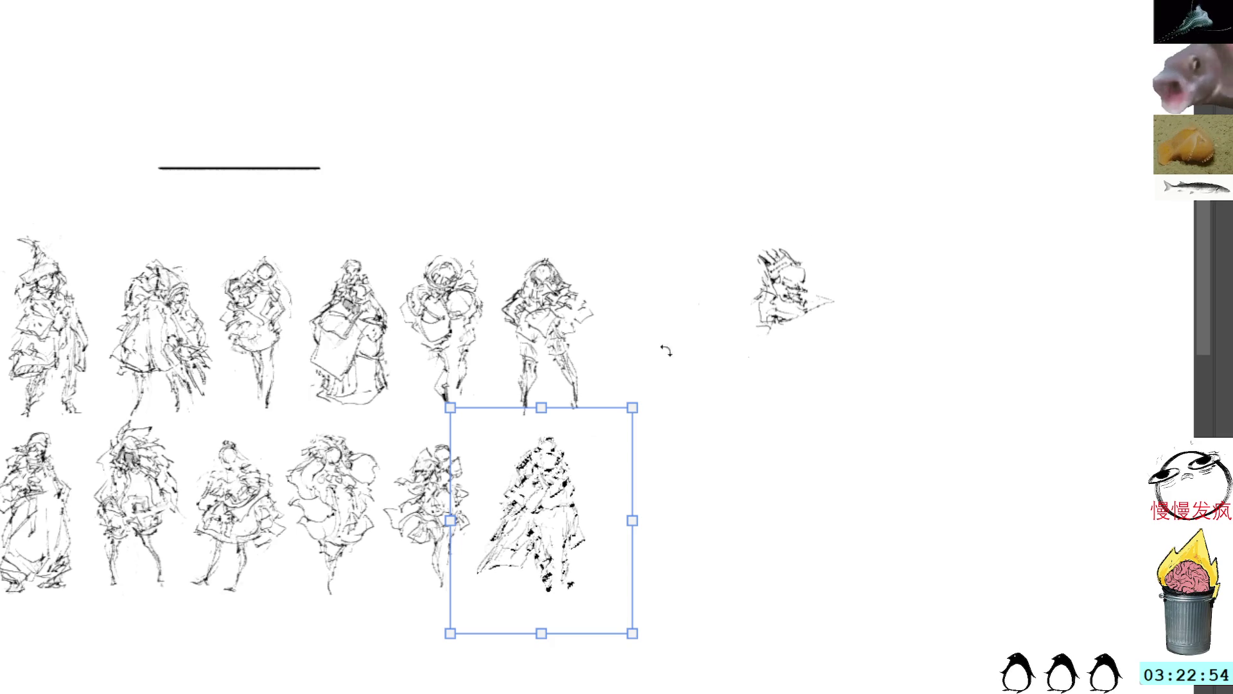
pyautogui.moveTo(571, 532)
pyautogui.mouseDown()
pyautogui.moveTo(687, 329)
pyautogui.moveTo(692, 342)
pyautogui.mouseUp()
pyautogui.press('Return')
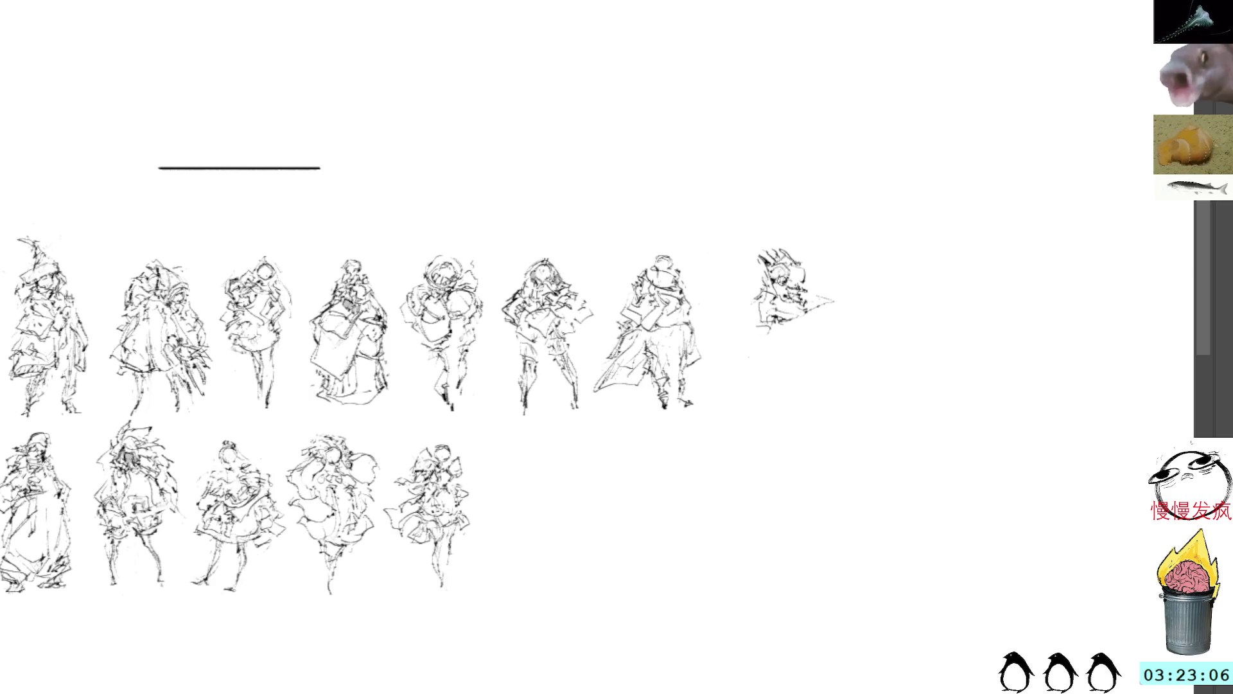
pyautogui.moveTo(794, 260)
pyautogui.mouseDown()
pyautogui.moveTo(802, 296)
pyautogui.moveTo(786, 250)
pyautogui.moveTo(762, 244)
pyautogui.moveTo(738, 283)
pyautogui.moveTo(780, 301)
pyautogui.moveTo(805, 292)
pyautogui.moveTo(700, 375)
pyautogui.moveTo(638, 476)
pyautogui.moveTo(677, 416)
pyautogui.mouseUp()
# Step: Move the small head sketch down beside the bottom row and start its lower edge and legs
pyautogui.hotkey('ctrl', 't')
pyautogui.press('Return')
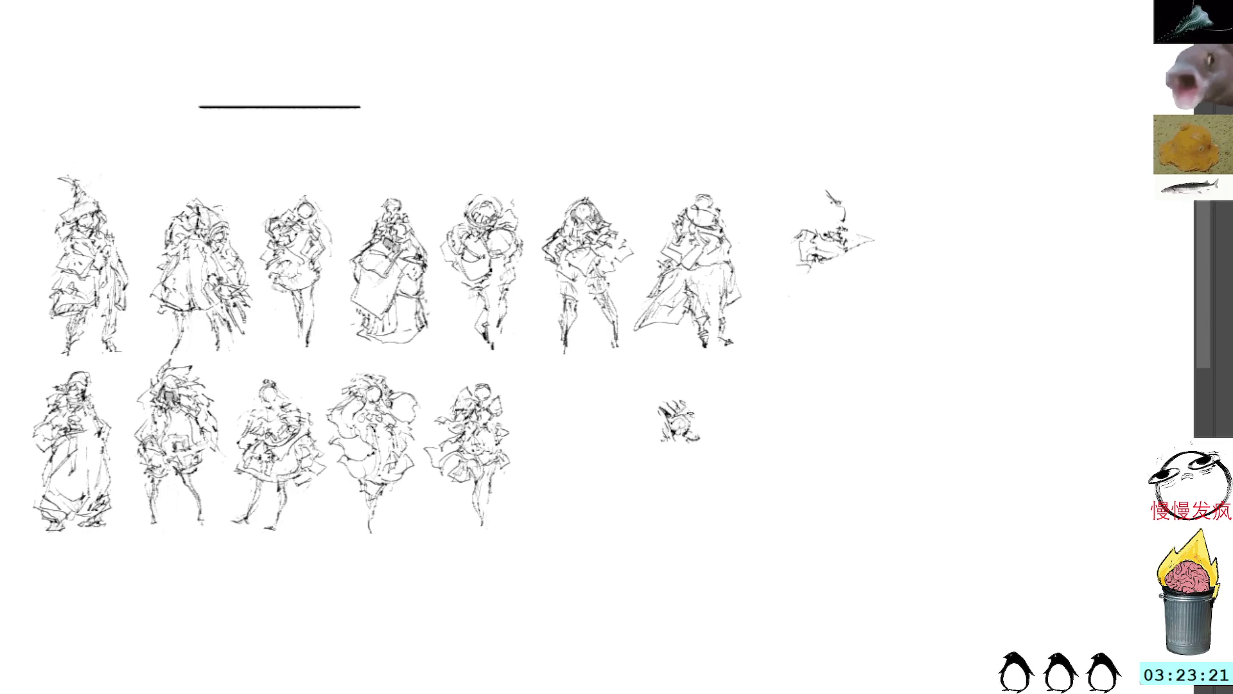
pyautogui.moveTo(662, 418)
pyautogui.mouseDown()
pyautogui.moveTo(652, 429)
pyautogui.moveTo(684, 445)
pyautogui.moveTo(663, 453)
pyautogui.moveTo(686, 452)
pyautogui.mouseUp()
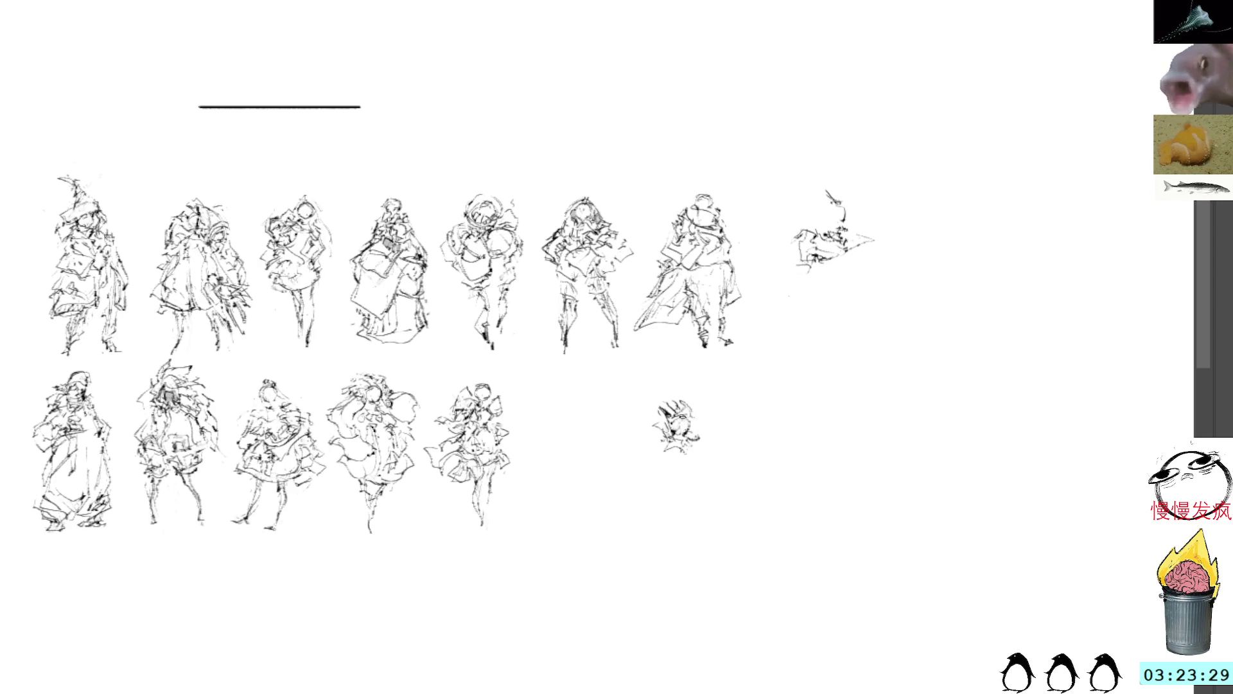
pyautogui.moveTo(668, 440)
pyautogui.mouseDown()
pyautogui.moveTo(696, 459)
pyautogui.moveTo(677, 460)
pyautogui.mouseUp()
# Step: Extend the small figure's legs and add left-side strokes, undoing a stray head circle
pyautogui.moveTo(689, 456); pyautogui.dragTo(684, 465)
pyautogui.moveTo(683, 403); pyautogui.dragTo(692, 425)
pyautogui.hotkey('ctrl', 'z')
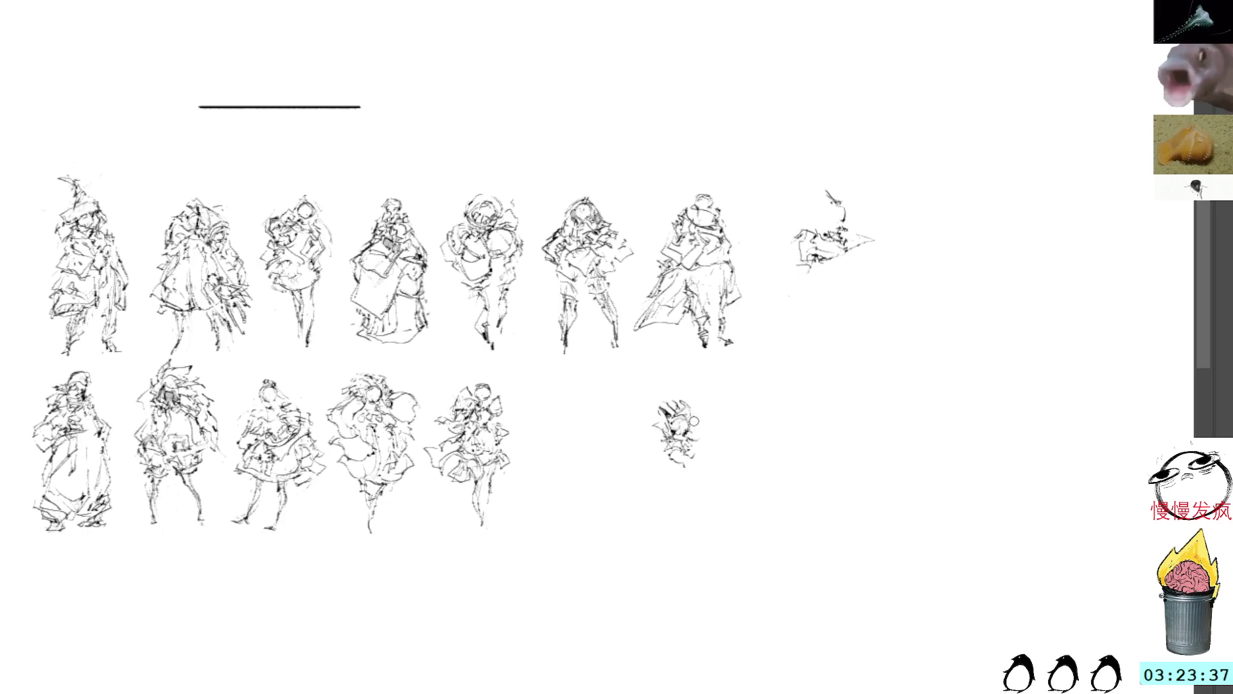
pyautogui.moveTo(647, 429)
pyautogui.mouseDown()
pyautogui.moveTo(624, 430)
pyautogui.moveTo(642, 425)
pyautogui.mouseUp()
pyautogui.moveTo(652, 411)
pyautogui.mouseDown()
pyautogui.moveTo(639, 420)
pyautogui.moveTo(654, 421)
pyautogui.mouseUp()
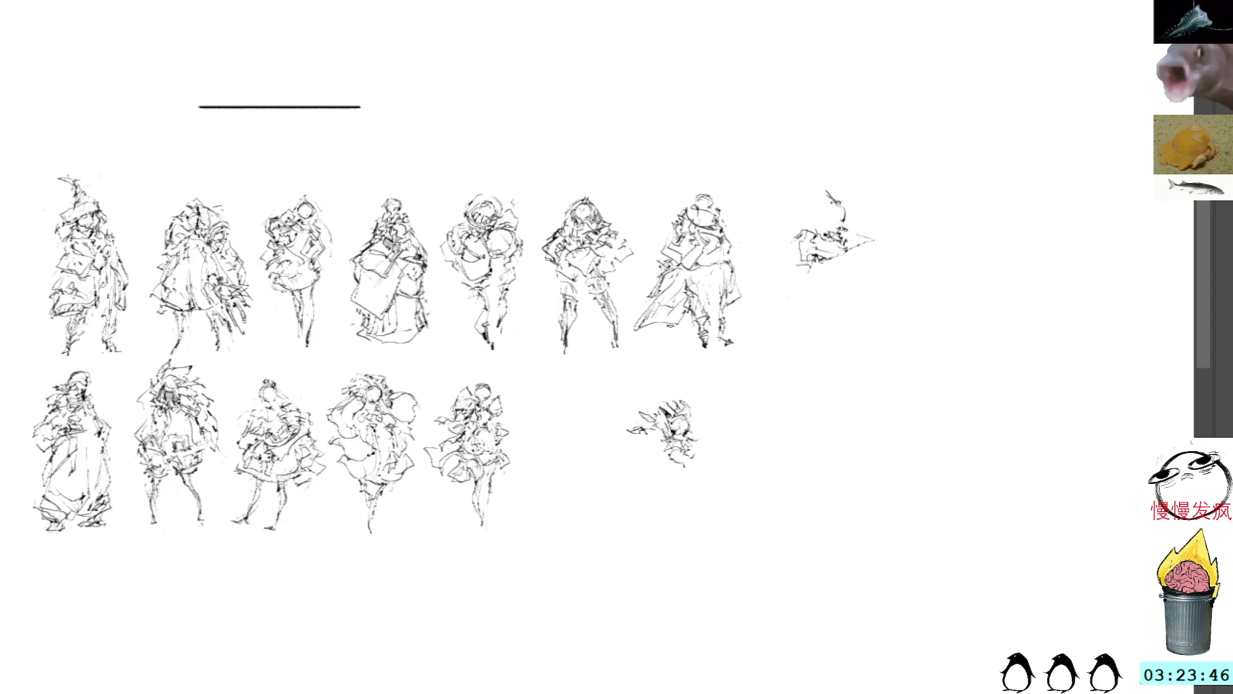
# Step: Add body and left-arm strokes to the small sketch right of the bottom row
pyautogui.scroll(-1, 721, 363)
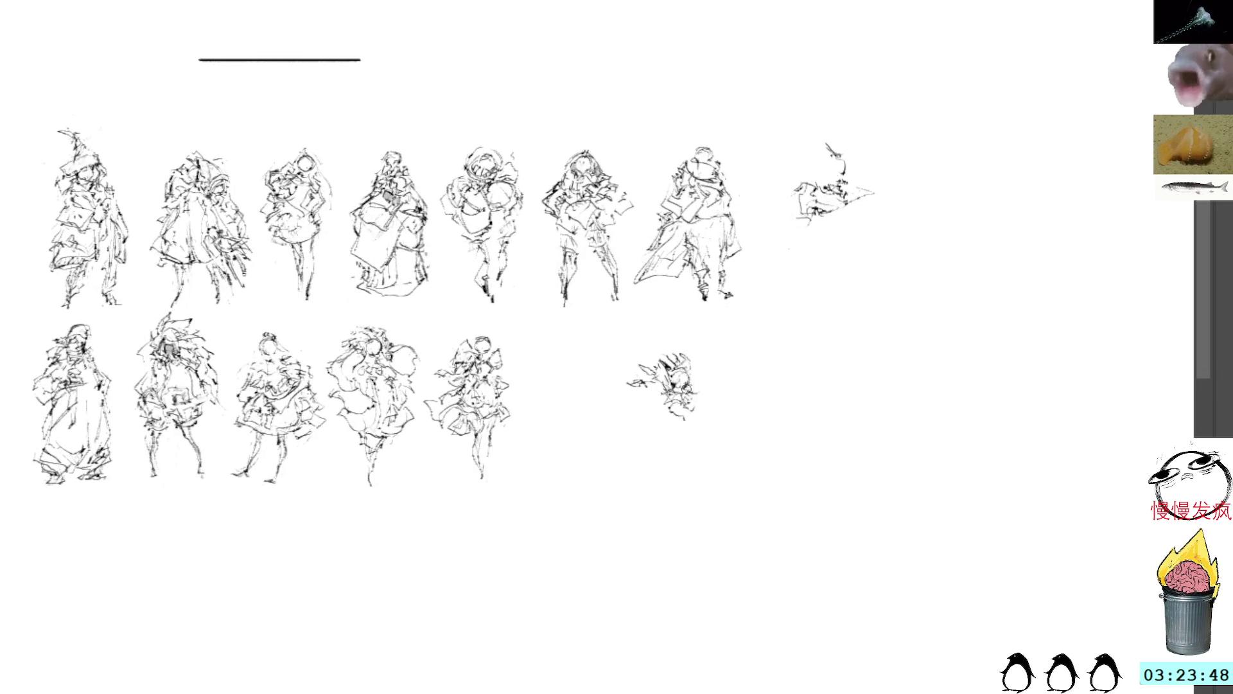
pyautogui.moveTo(662, 414)
pyautogui.mouseDown()
pyautogui.moveTo(706, 438)
pyautogui.moveTo(643, 443)
pyautogui.mouseUp()
pyautogui.moveTo(704, 406)
pyautogui.mouseDown()
pyautogui.moveTo(695, 417)
pyautogui.moveTo(651, 400)
pyautogui.moveTo(668, 412)
pyautogui.moveTo(636, 408)
pyautogui.moveTo(664, 420)
pyautogui.moveTo(632, 420)
pyautogui.moveTo(608, 442)
pyautogui.mouseUp()
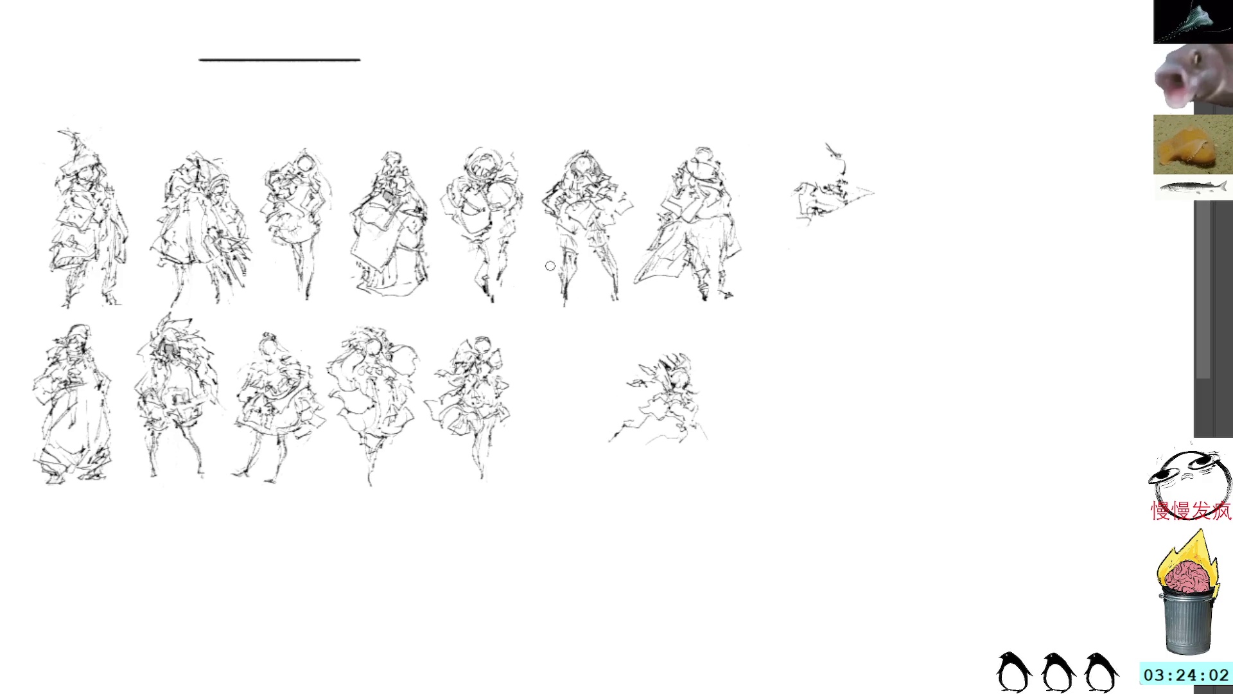
pyautogui.moveTo(654, 402); pyautogui.dragTo(645, 415)
pyautogui.moveTo(654, 415); pyautogui.dragTo(662, 419)
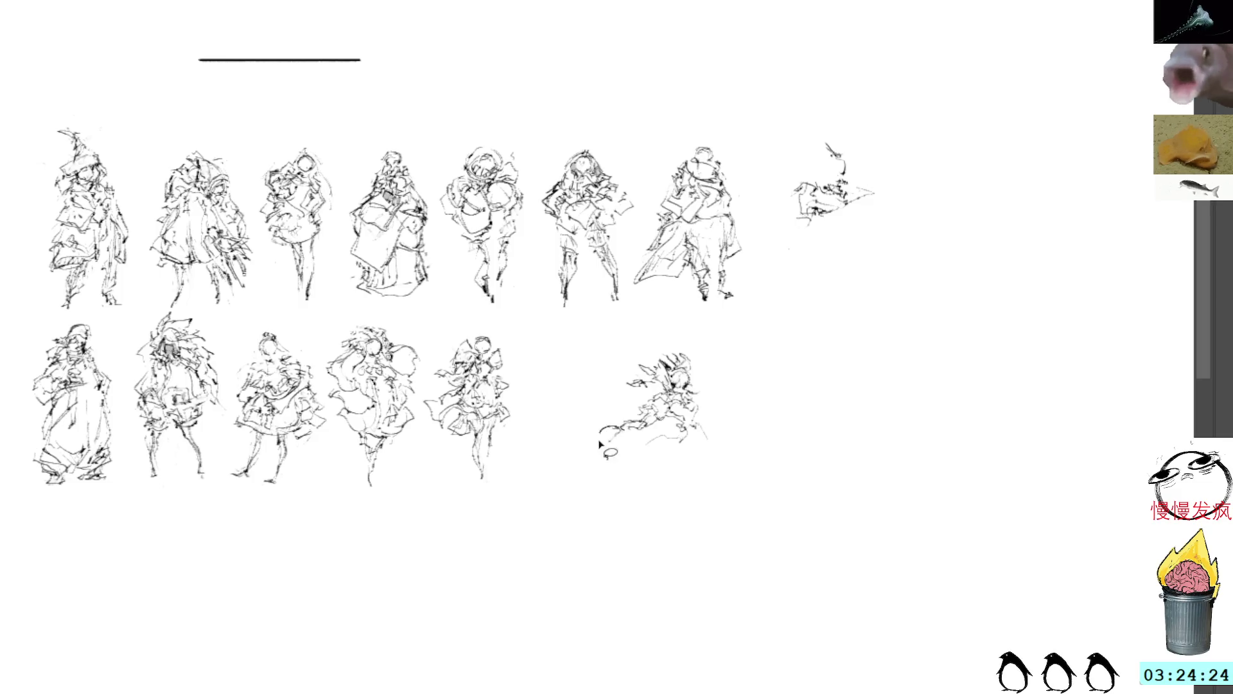
pyautogui.moveTo(626, 404); pyautogui.dragTo(622, 391)
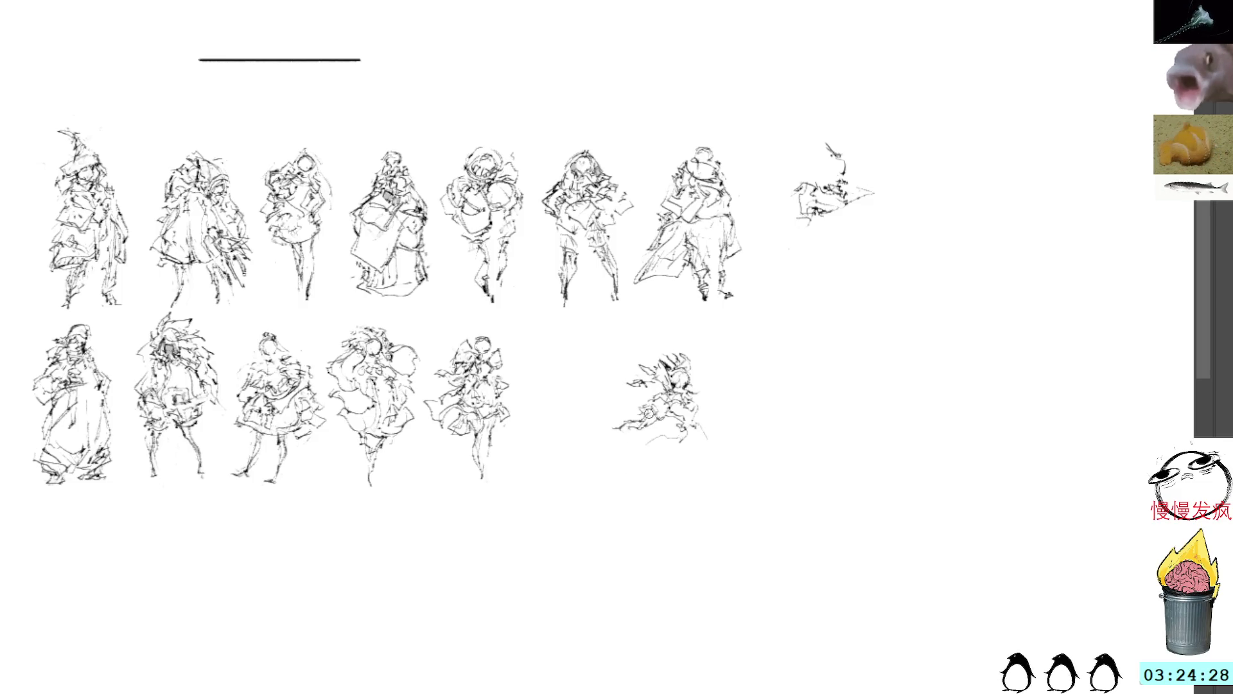
# Step: Undo stray right-side marks and draw the skirt down to the feet with its right edge
pyautogui.moveTo(701, 402)
pyautogui.mouseDown()
pyautogui.moveTo(693, 417)
pyautogui.moveTo(703, 427)
pyautogui.moveTo(699, 402)
pyautogui.moveTo(693, 416)
pyautogui.moveTo(650, 391)
pyautogui.mouseUp()
pyautogui.hotkey('ctrl', 'z')
pyautogui.hotkey('ctrl', 'z')
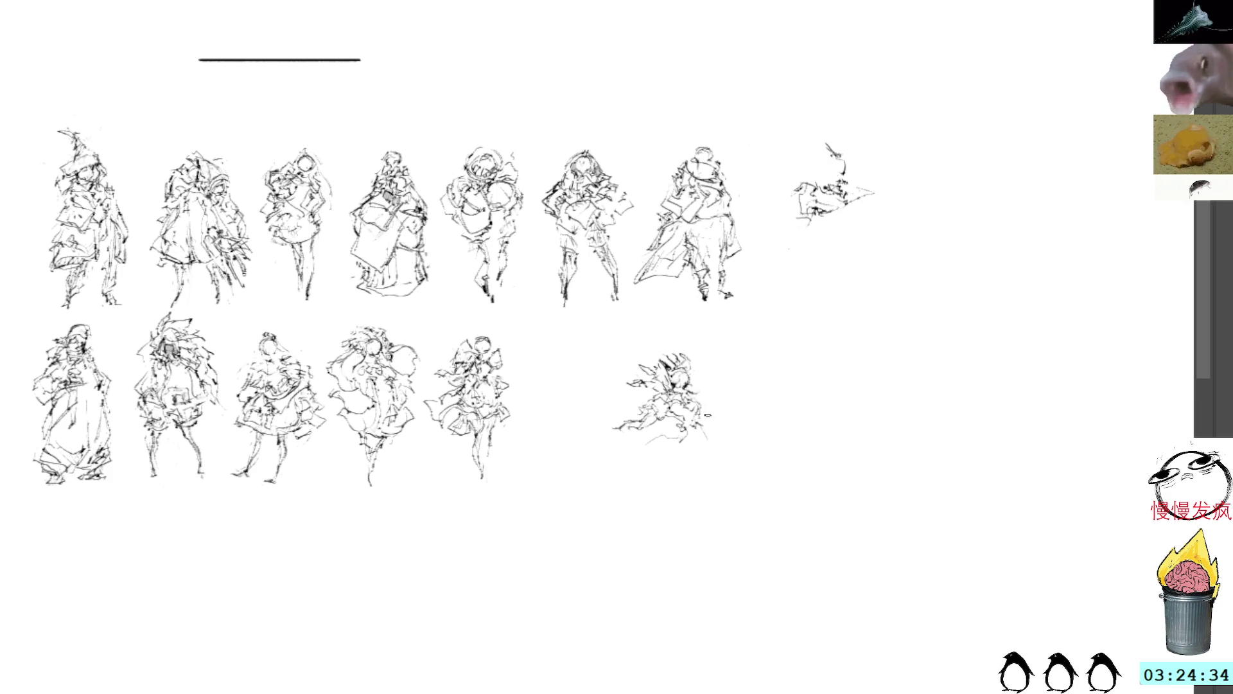
pyautogui.moveTo(707, 431)
pyautogui.mouseDown()
pyautogui.moveTo(671, 430)
pyautogui.moveTo(639, 461)
pyautogui.mouseUp()
pyautogui.moveTo(705, 428)
pyautogui.mouseDown()
pyautogui.moveTo(716, 464)
pyautogui.moveTo(649, 455)
pyautogui.moveTo(637, 477)
pyautogui.moveTo(623, 464)
pyautogui.moveTo(655, 448)
pyautogui.moveTo(641, 482)
pyautogui.moveTo(651, 474)
pyautogui.moveTo(668, 492)
pyautogui.moveTo(681, 469)
pyautogui.moveTo(689, 495)
pyautogui.moveTo(698, 472)
pyautogui.moveTo(710, 486)
pyautogui.moveTo(730, 478)
pyautogui.moveTo(708, 432)
pyautogui.mouseUp()
pyautogui.moveTo(722, 449); pyautogui.dragTo(725, 458)
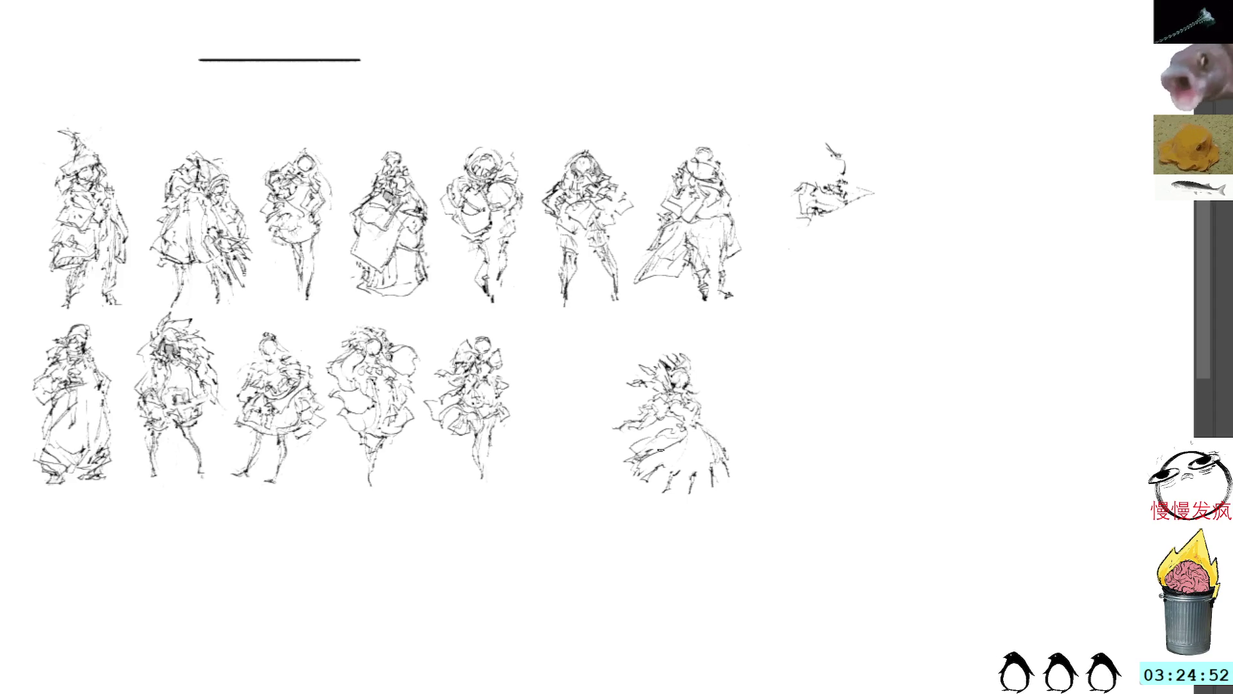
# Step: Sketch denser strokes along the lower-right figure's hem and skirt bottom
pyautogui.moveTo(640, 465); pyautogui.dragTo(657, 479)
pyautogui.moveTo(650, 474)
pyautogui.mouseDown()
pyautogui.moveTo(670, 484)
pyautogui.moveTo(641, 475)
pyautogui.mouseUp()
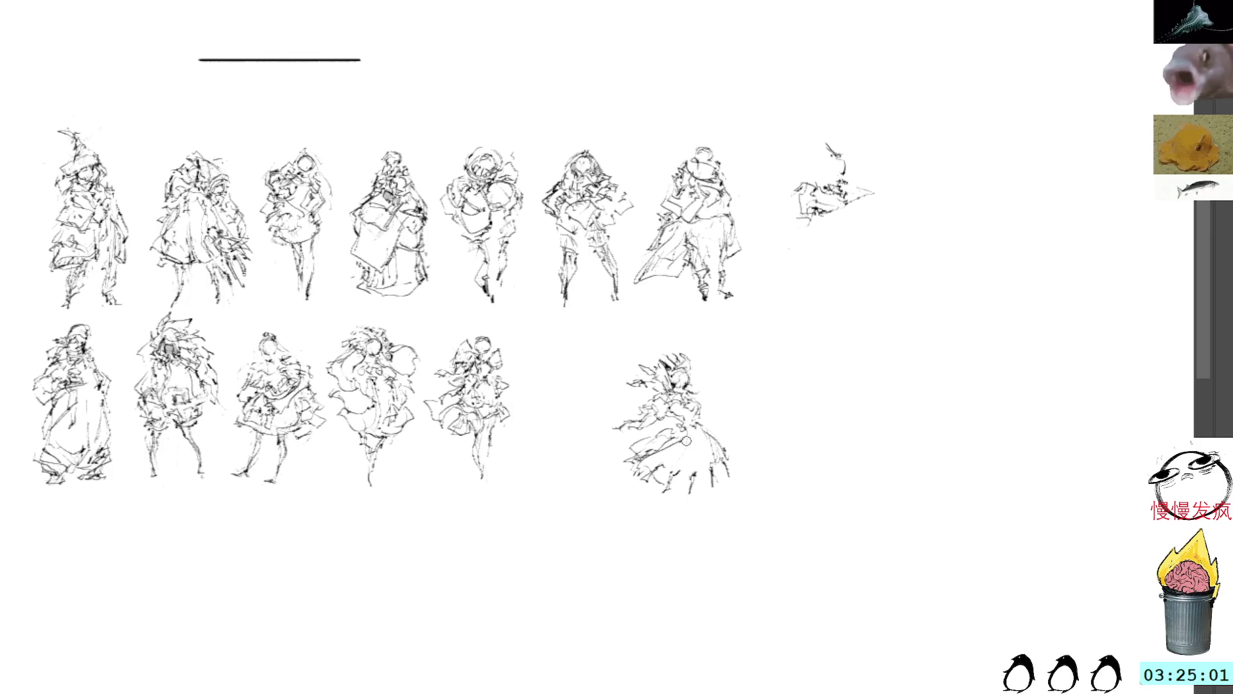
pyautogui.moveTo(679, 447)
pyautogui.mouseDown()
pyautogui.moveTo(661, 452)
pyautogui.moveTo(650, 484)
pyautogui.moveTo(700, 483)
pyautogui.moveTo(683, 500)
pyautogui.moveTo(714, 483)
pyautogui.mouseUp()
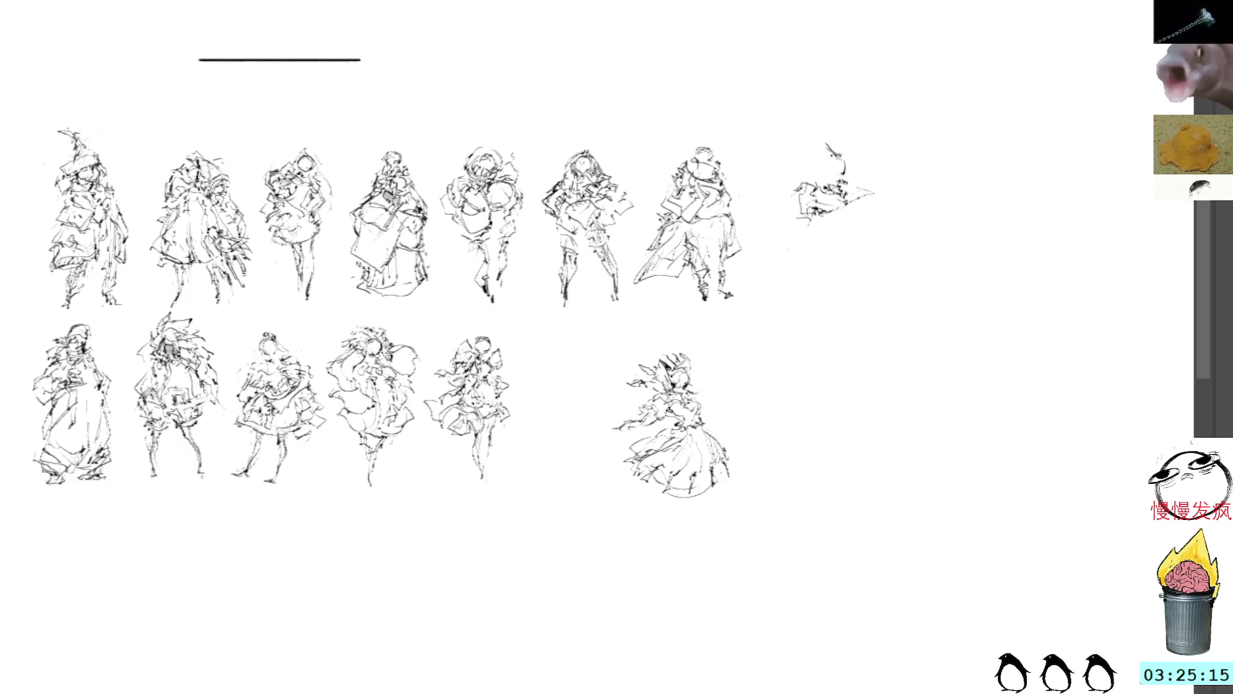
# Step: Add small dark marks to the figure, discarding a stray arm selection and side loop
pyautogui.moveTo(668, 443)
pyautogui.mouseDown()
pyautogui.moveTo(652, 417)
pyautogui.moveTo(603, 428)
pyautogui.moveTo(628, 436)
pyautogui.moveTo(642, 413)
pyautogui.moveTo(657, 420)
pyautogui.moveTo(614, 419)
pyautogui.moveTo(624, 431)
pyautogui.mouseUp()
pyautogui.hotkey('ctrl', 'd')
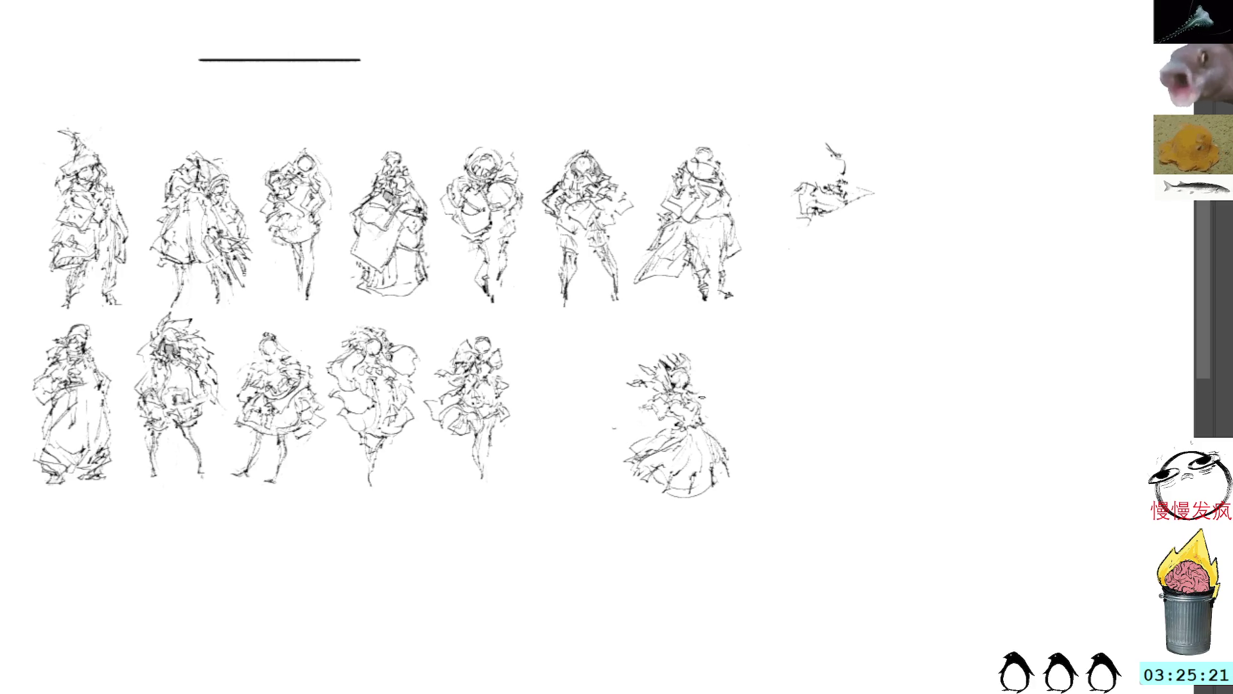
pyautogui.moveTo(705, 406); pyautogui.dragTo(715, 430)
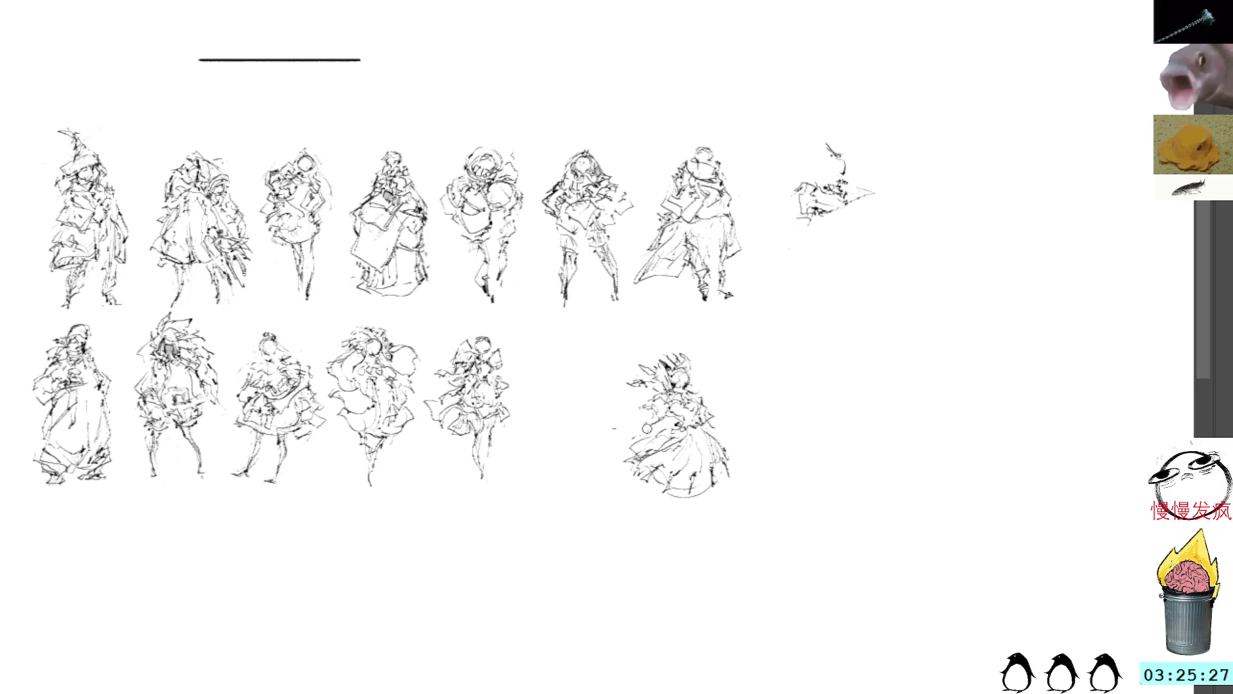
pyautogui.moveTo(624, 434); pyautogui.dragTo(607, 425)
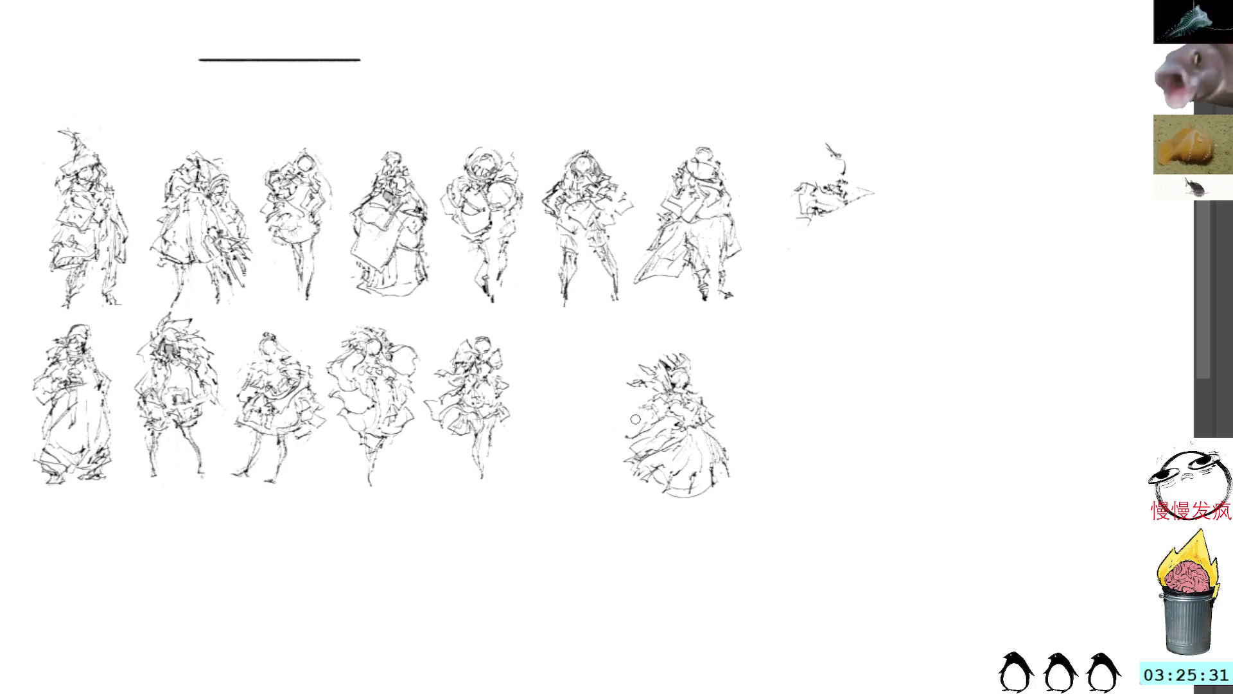
pyautogui.hotkey('ctrl', 'd')
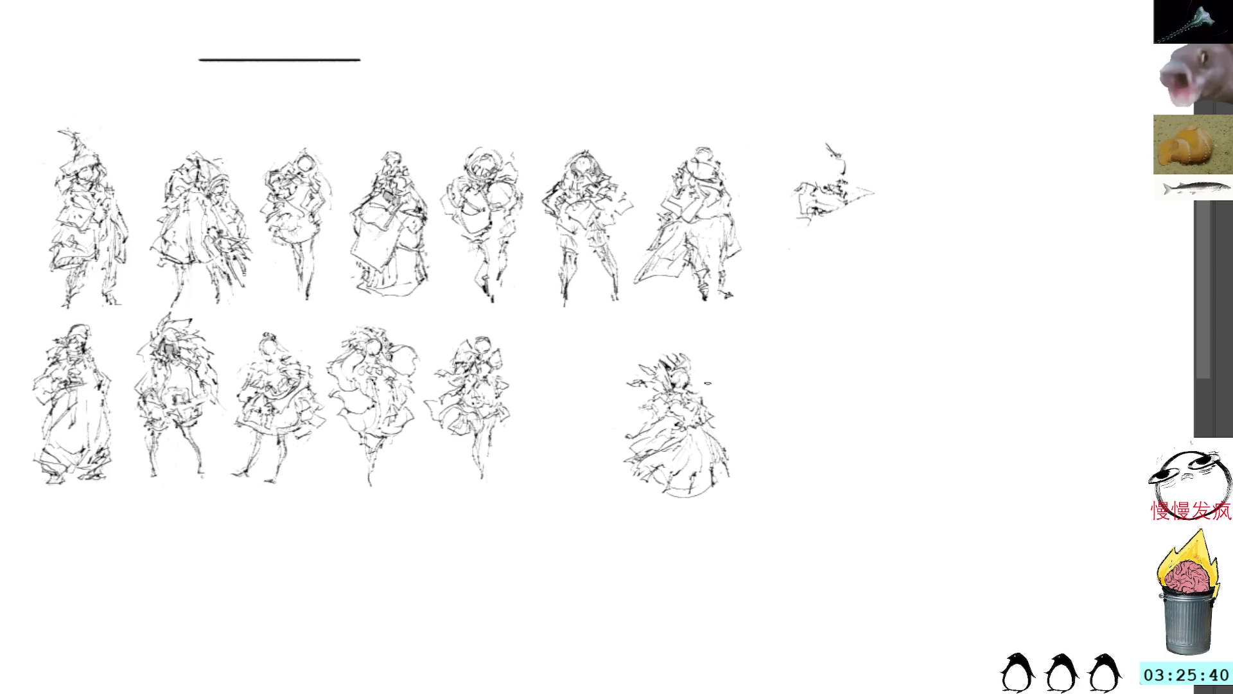
# Step: Lasso the lower-right figure and distort it into a more compact shape, nudged slightly higher
pyautogui.moveTo(690, 334)
pyautogui.mouseDown()
pyautogui.moveTo(620, 342)
pyautogui.moveTo(697, 335)
pyautogui.mouseUp()
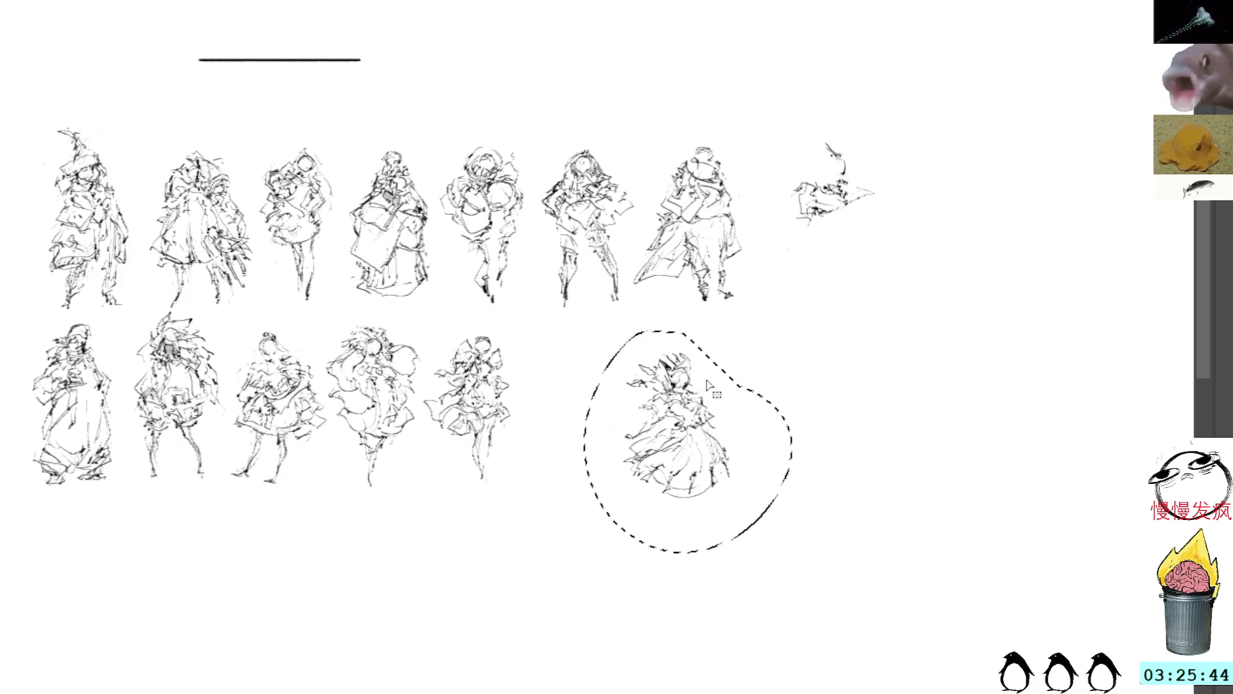
pyautogui.hotkey('ctrl', 't')
pyautogui.moveTo(699, 321)
pyautogui.mouseDown()
pyautogui.moveTo(696, 403)
pyautogui.moveTo(695, 386)
pyautogui.mouseUp()
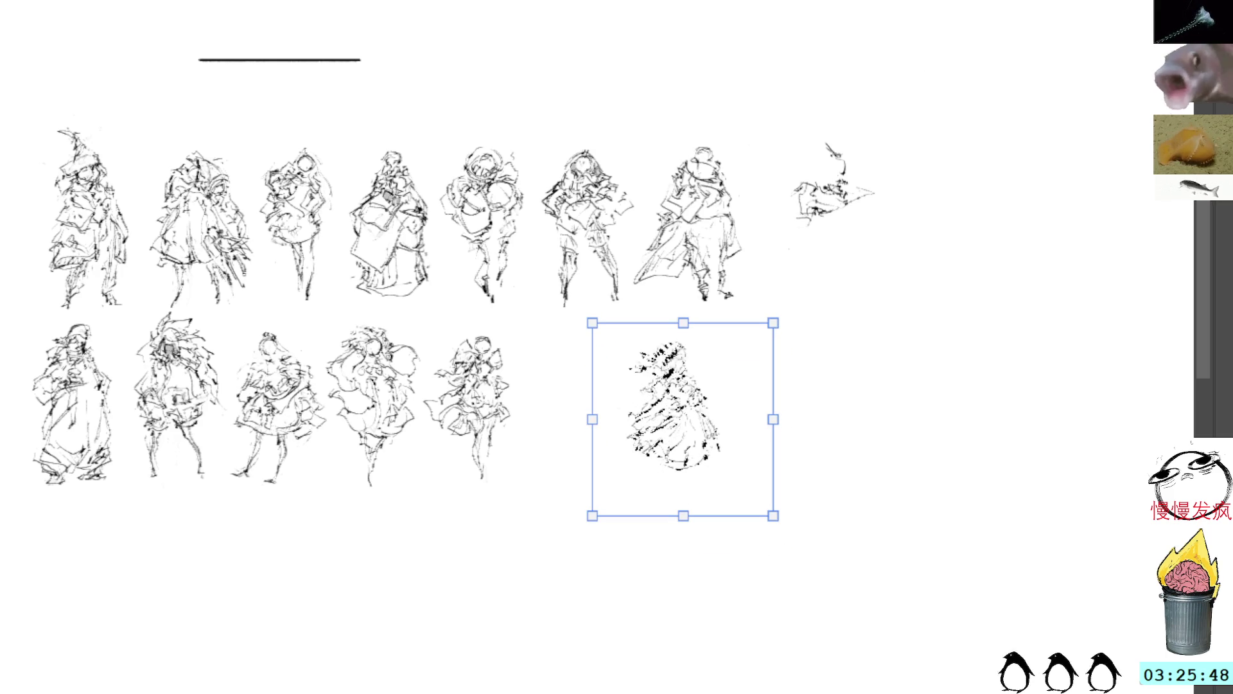
pyautogui.press('Return')
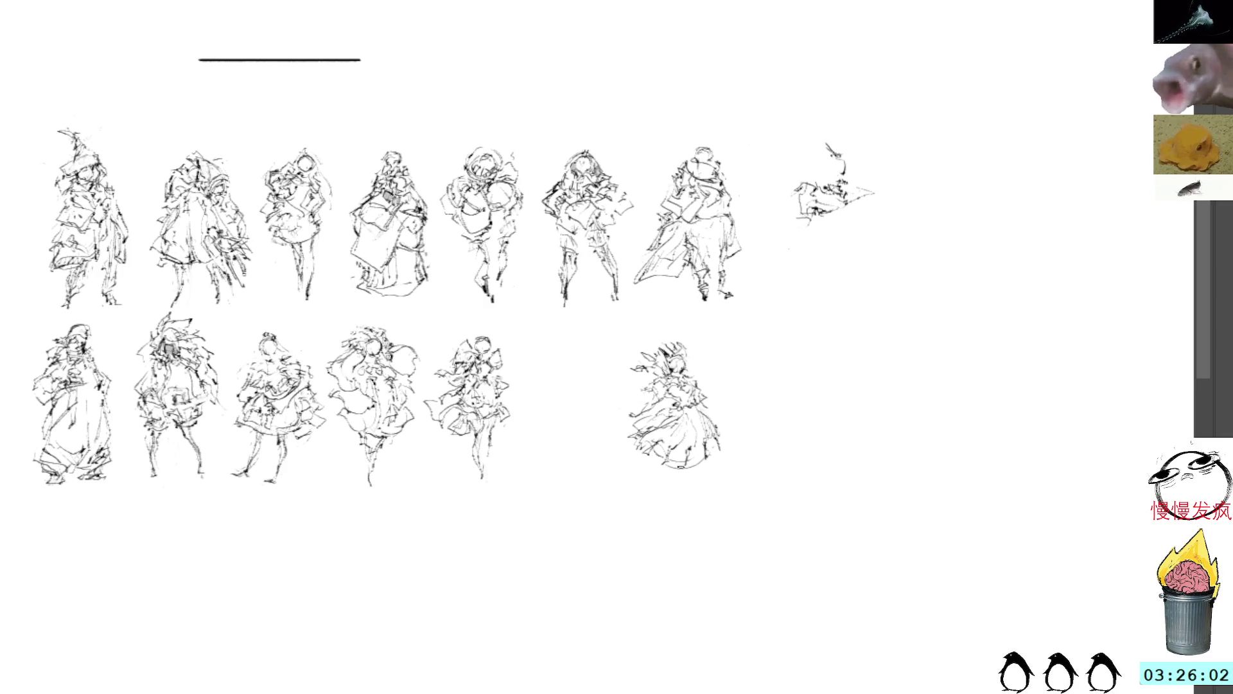
# Step: Add short hem strokes and a small oval, undoing a stray circle above the head
pyautogui.moveTo(682, 466)
pyautogui.mouseDown()
pyautogui.moveTo(694, 478)
pyautogui.moveTo(674, 481)
pyautogui.mouseUp()
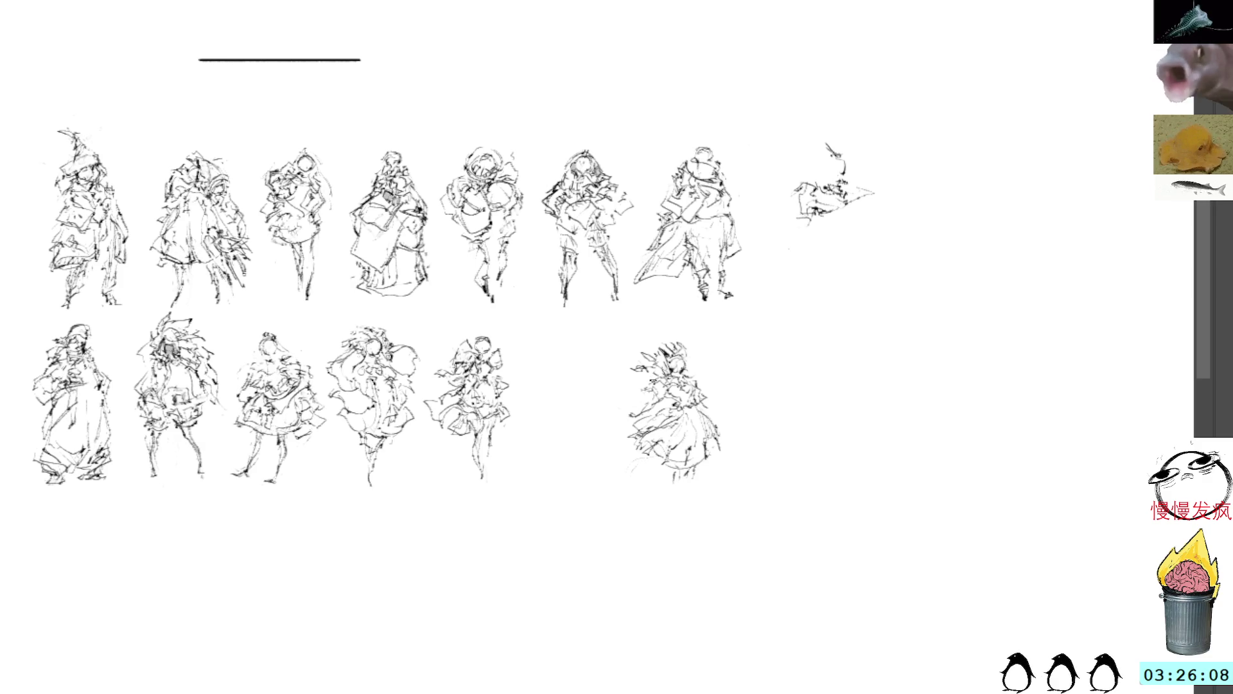
pyautogui.moveTo(655, 336); pyautogui.dragTo(638, 357)
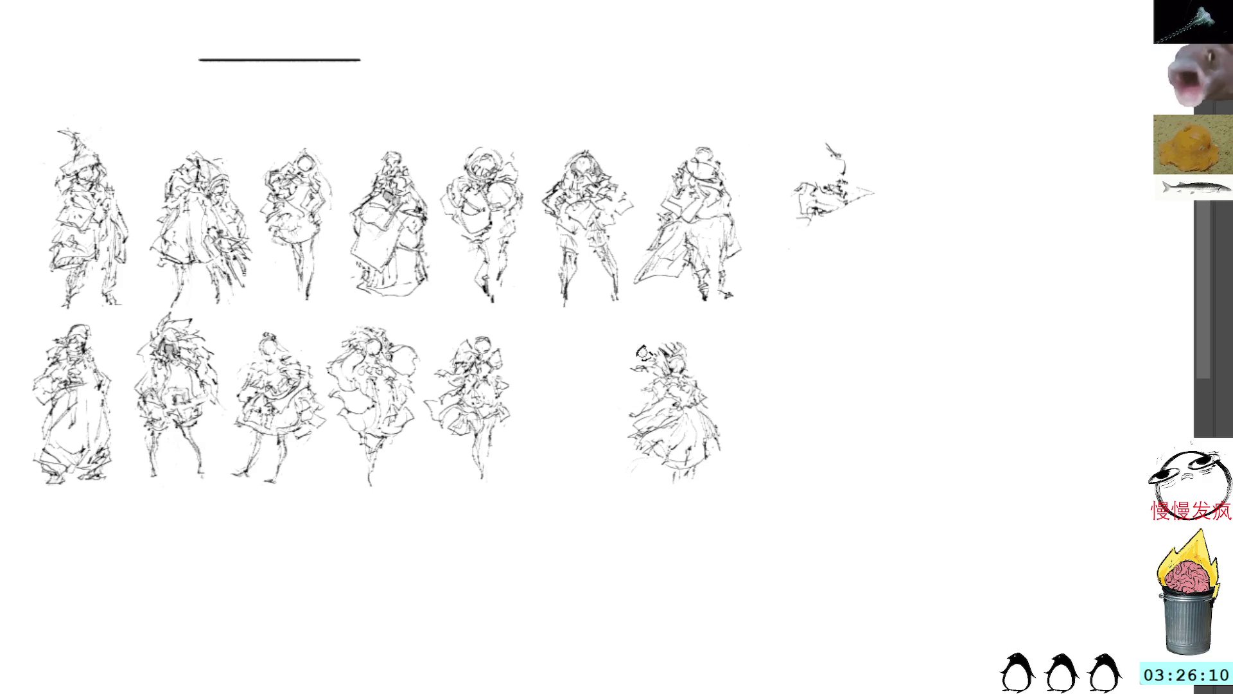
pyautogui.hotkey('ctrl', 'z')
pyautogui.hotkey('ctrl', 'z')
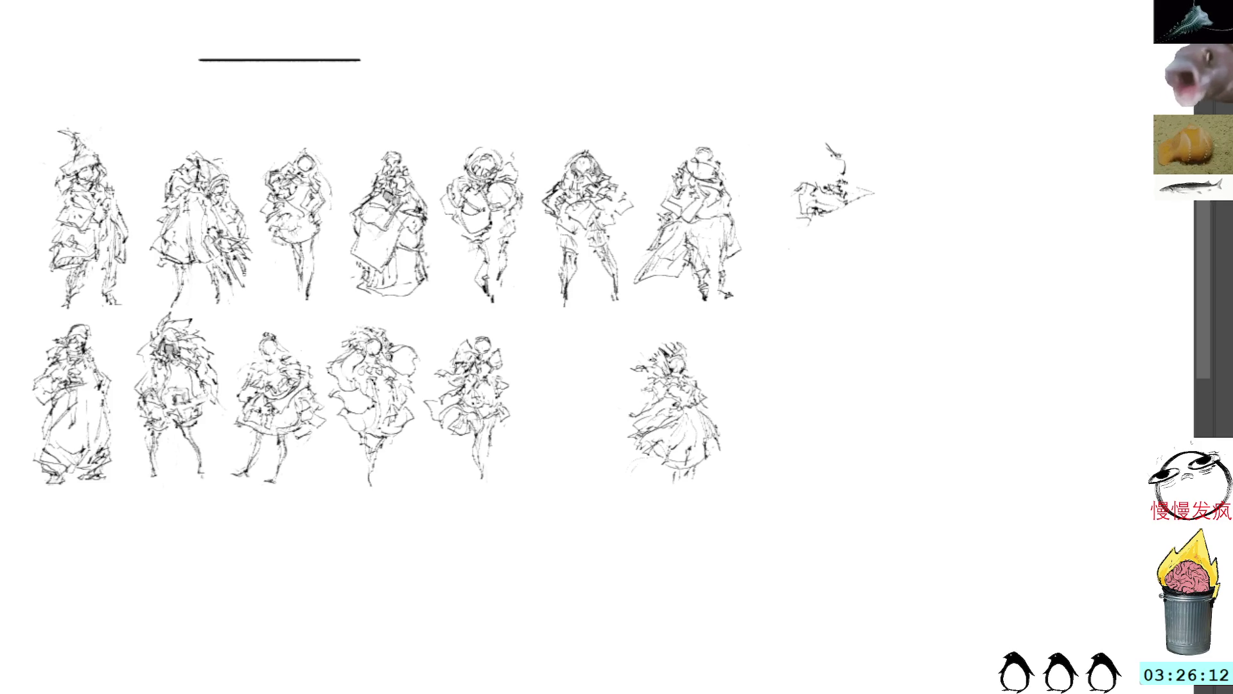
pyautogui.moveTo(653, 155); pyautogui.dragTo(658, 155)
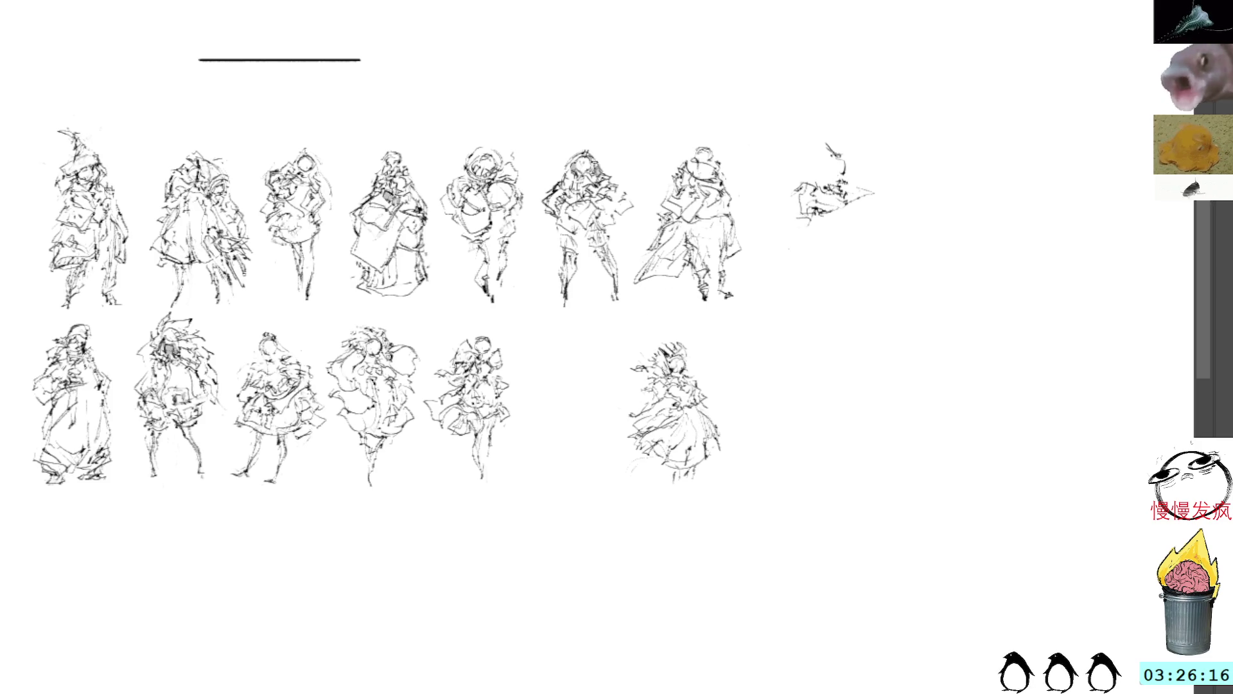
# Step: Draw legs and a small foot below the skirt, redrawing failed leg strokes
pyautogui.moveTo(656, 465); pyautogui.dragTo(684, 499)
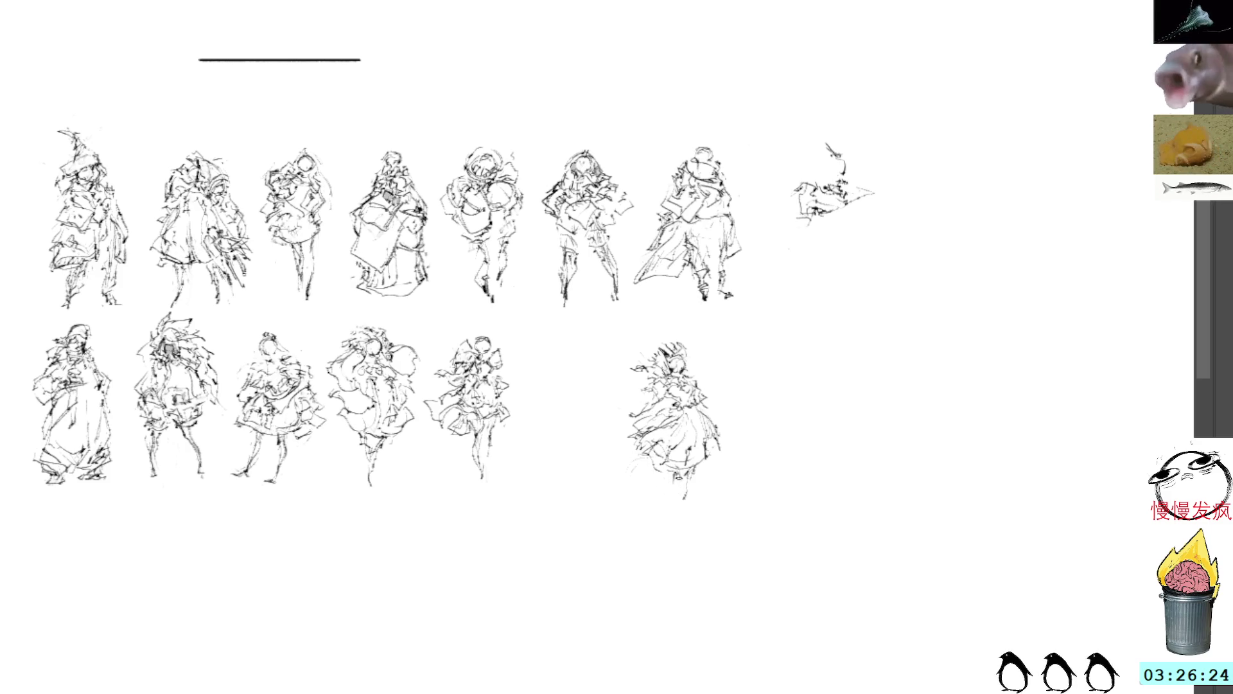
pyautogui.moveTo(684, 478)
pyautogui.mouseDown()
pyautogui.moveTo(685, 514)
pyautogui.moveTo(664, 495)
pyautogui.moveTo(691, 514)
pyautogui.mouseUp()
pyautogui.hotkey('ctrl', 'z')
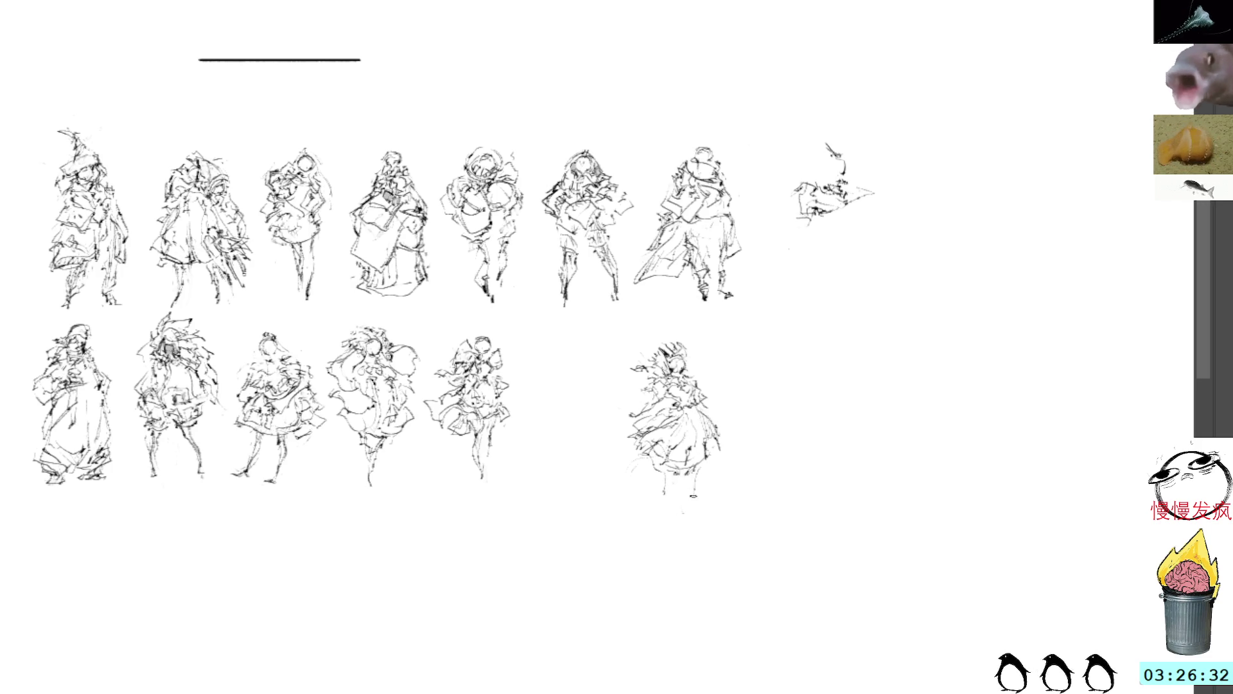
pyautogui.moveTo(691, 494); pyautogui.dragTo(693, 511)
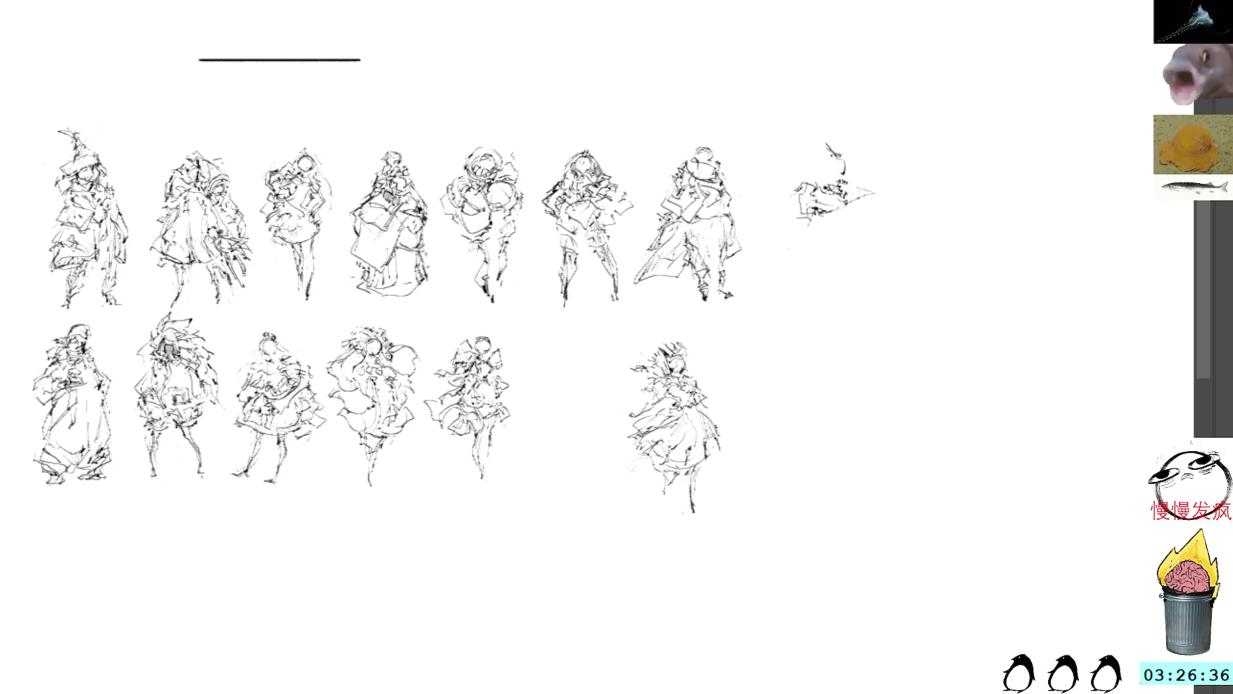
pyautogui.moveTo(695, 410); pyautogui.dragTo(704, 422)
pyautogui.hotkey('ctrl', 'z')
pyautogui.hotkey('ctrl', 'z')
pyautogui.hotkey('ctrl', 'z')
pyautogui.moveTo(696, 499)
pyautogui.mouseDown()
pyautogui.moveTo(692, 517)
pyautogui.moveTo(655, 503)
pyautogui.moveTo(653, 522)
pyautogui.mouseUp()
pyautogui.hotkey('ctrl', 'z')
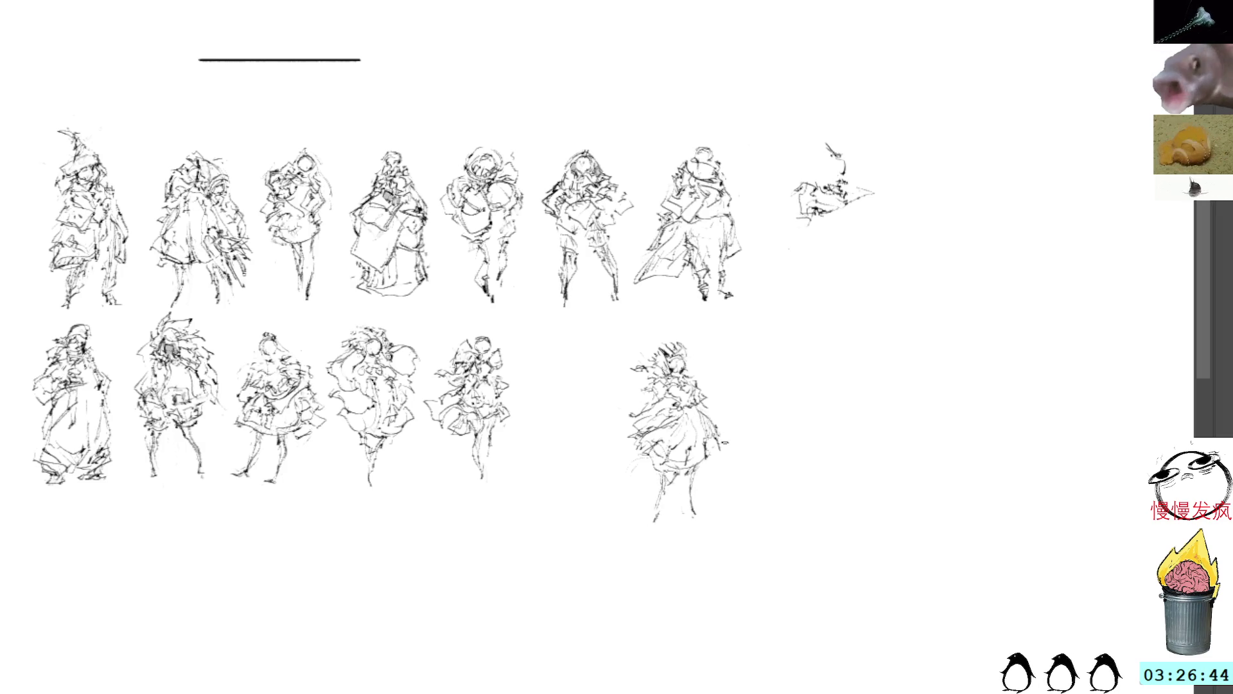
# Step: Lasso-select the whole lower-right figure for transforming
pyautogui.press('l')
pyautogui.moveTo(697, 324)
pyautogui.mouseDown()
pyautogui.moveTo(677, 328)
pyautogui.moveTo(762, 503)
pyautogui.moveTo(697, 325)
pyautogui.moveTo(684, 329)
pyautogui.mouseUp()
pyautogui.hotkey('ctrl', 't')
# Step: Move the figure up-left beside the fifth lower sketch and begin a new sketch to its right
pyautogui.moveTo(694, 428)
pyautogui.mouseDown()
pyautogui.moveTo(596, 382)
pyautogui.moveTo(587, 390)
pyautogui.mouseUp()
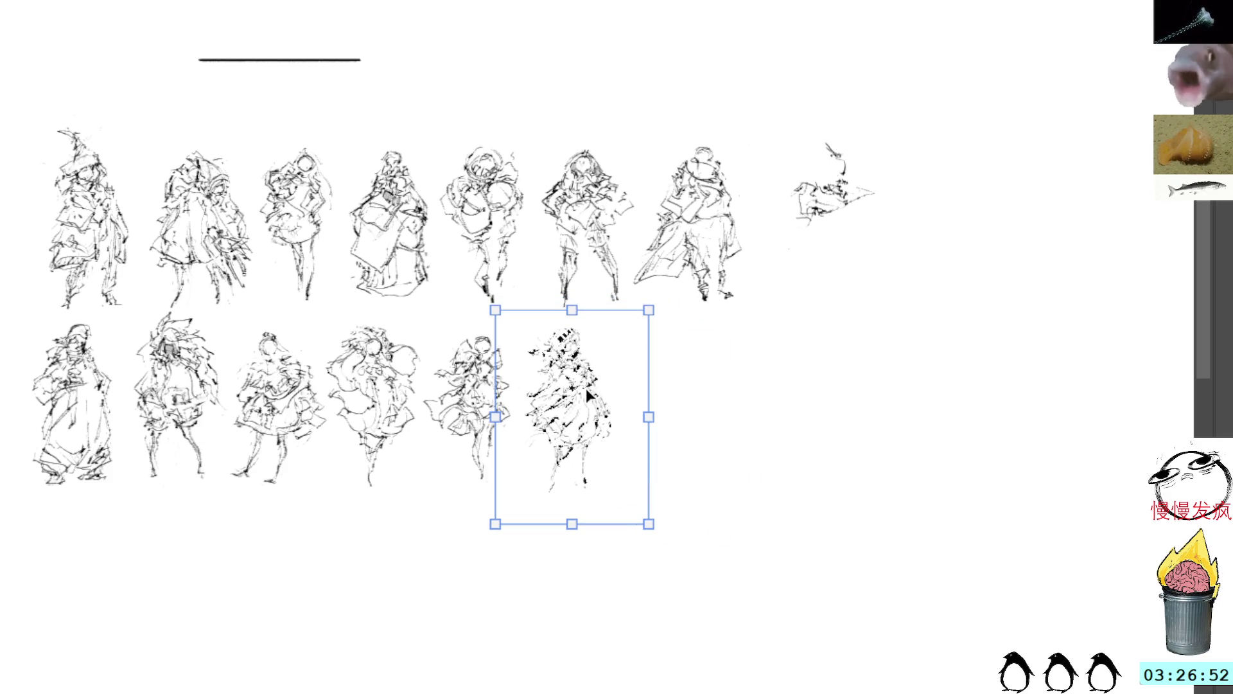
pyautogui.press('Return')
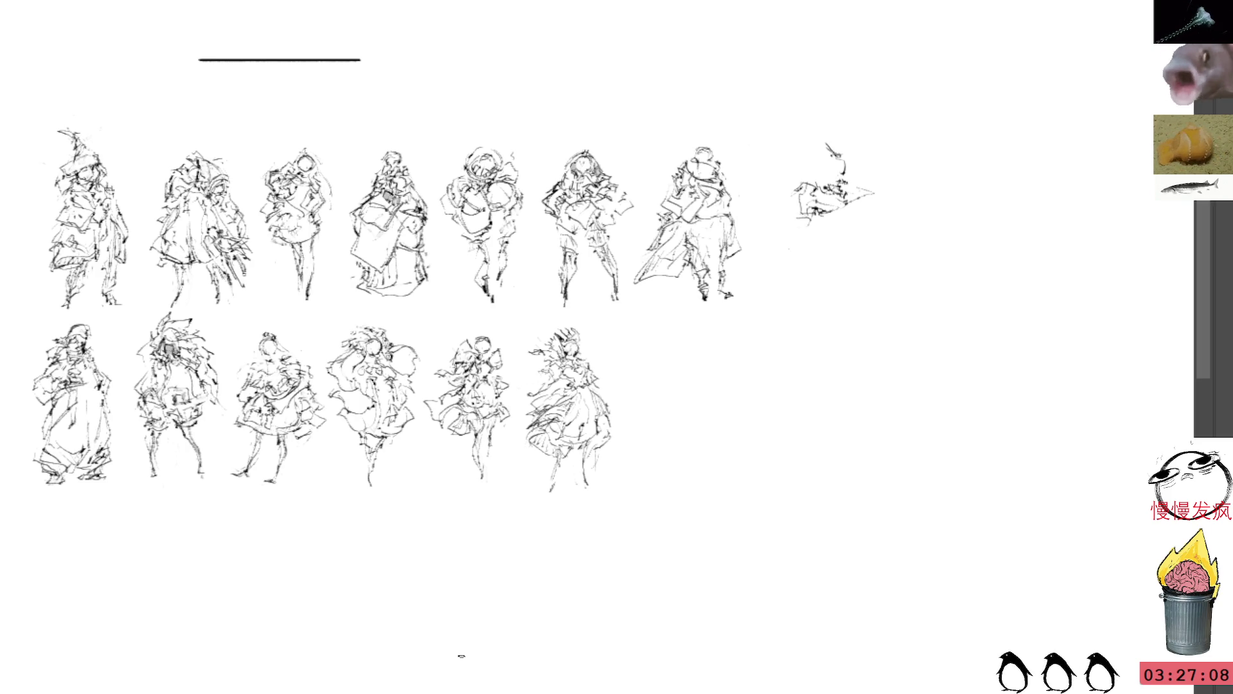
pyautogui.moveTo(695, 398)
pyautogui.mouseDown()
pyautogui.moveTo(742, 389)
pyautogui.moveTo(742, 408)
pyautogui.mouseUp()
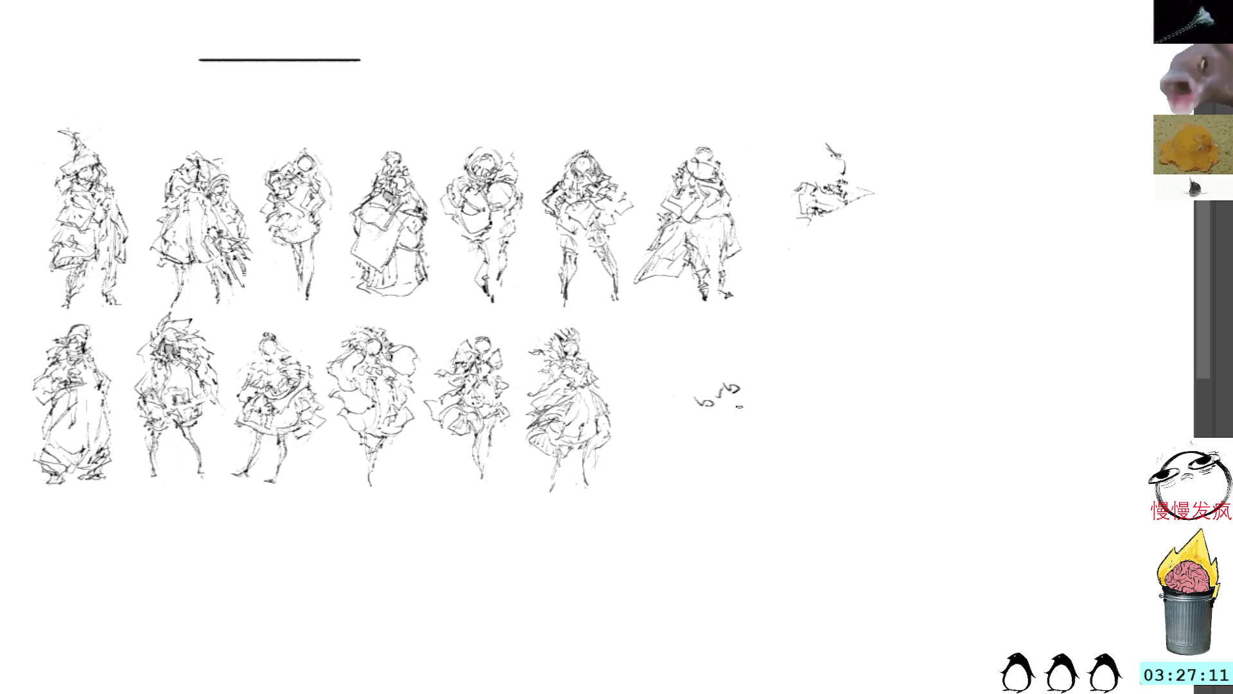
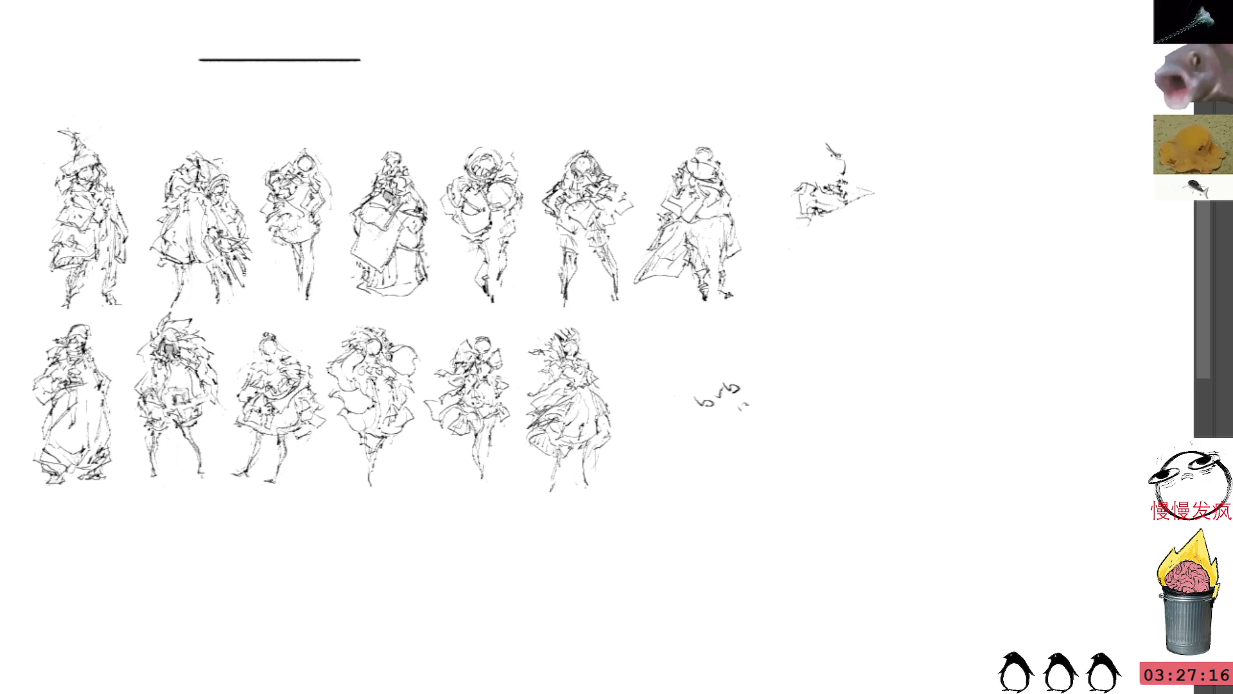
# Step: Erase the stray scribble beside the bottom row and shift the sheet slightly left and up
pyautogui.moveTo(725, 365)
pyautogui.mouseDown()
pyautogui.moveTo(739, 412)
pyautogui.moveTo(762, 369)
pyautogui.mouseUp()
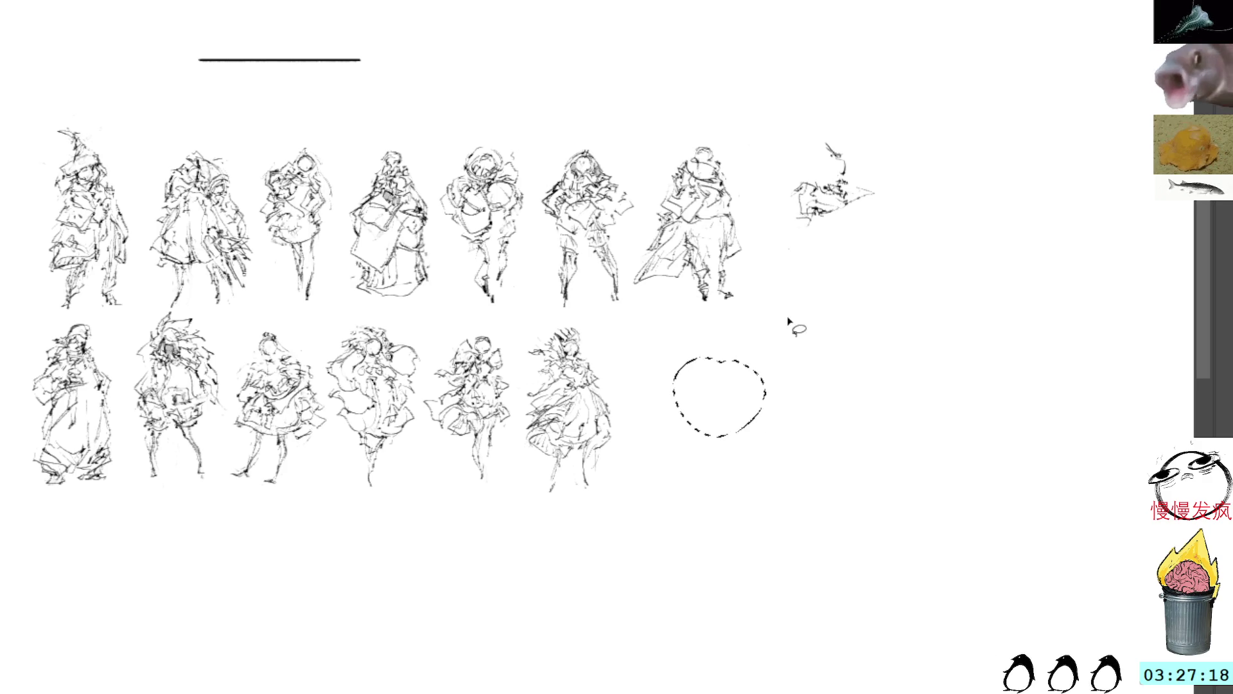
pyautogui.hotkey('ctrl', 'd')
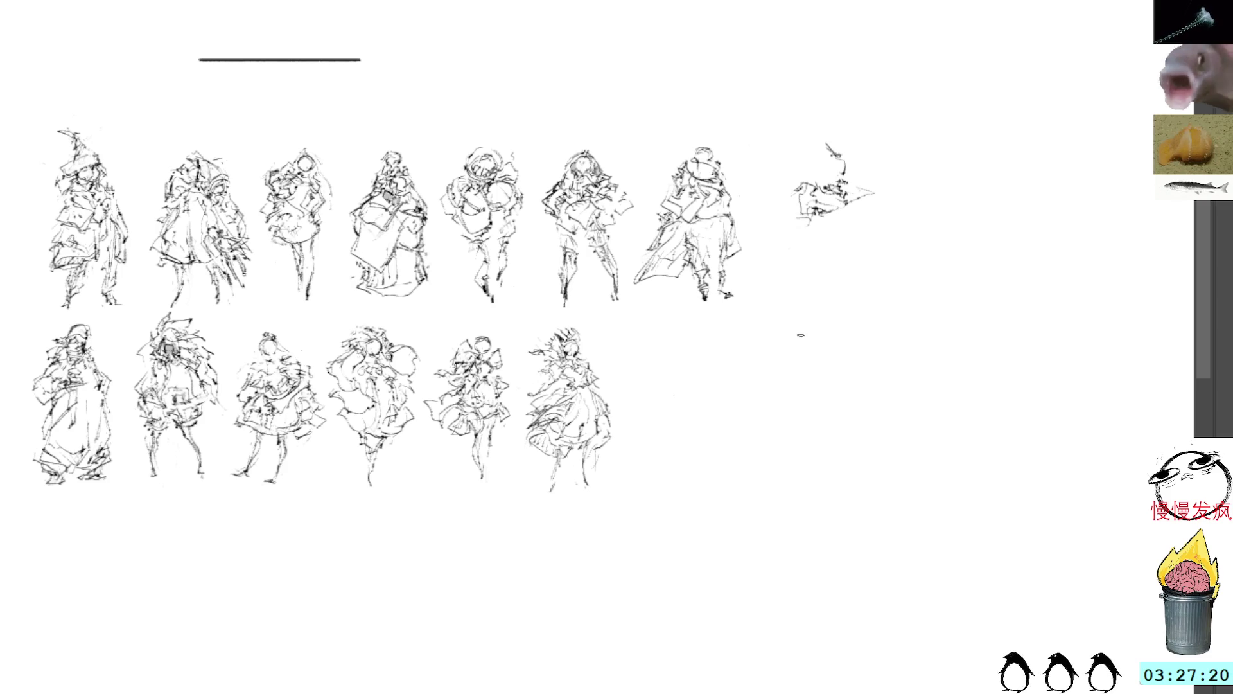
pyautogui.moveTo(795, 336); pyautogui.dragTo(766, 324)
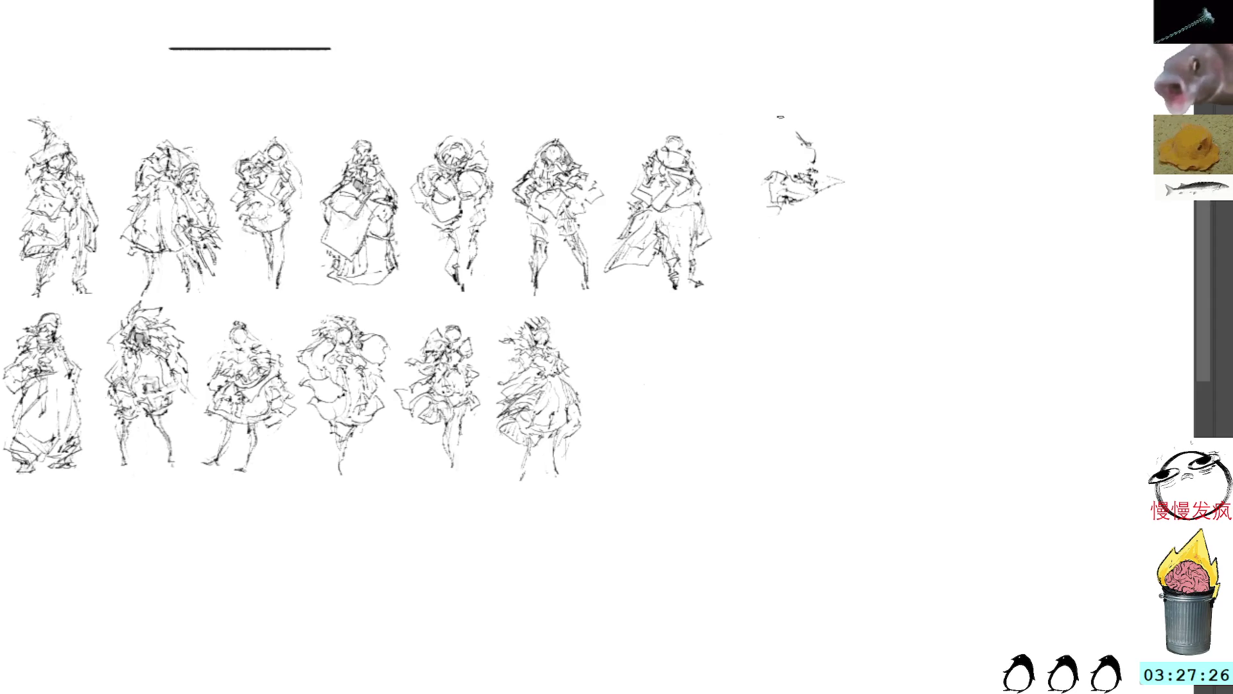
# Step: Delete the old head strokes of the top-right figure and draw a new head stroke
pyautogui.moveTo(810, 126)
pyautogui.mouseDown()
pyautogui.moveTo(824, 157)
pyautogui.moveTo(792, 129)
pyautogui.mouseUp()
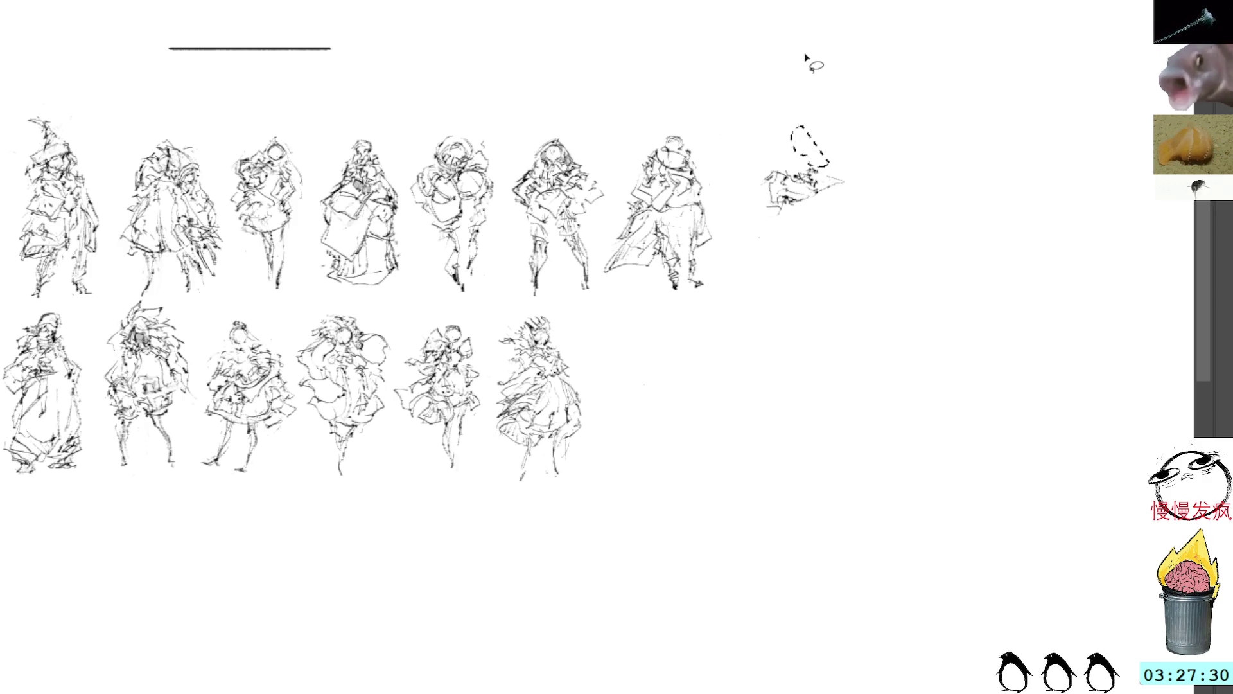
pyautogui.press('Delete')
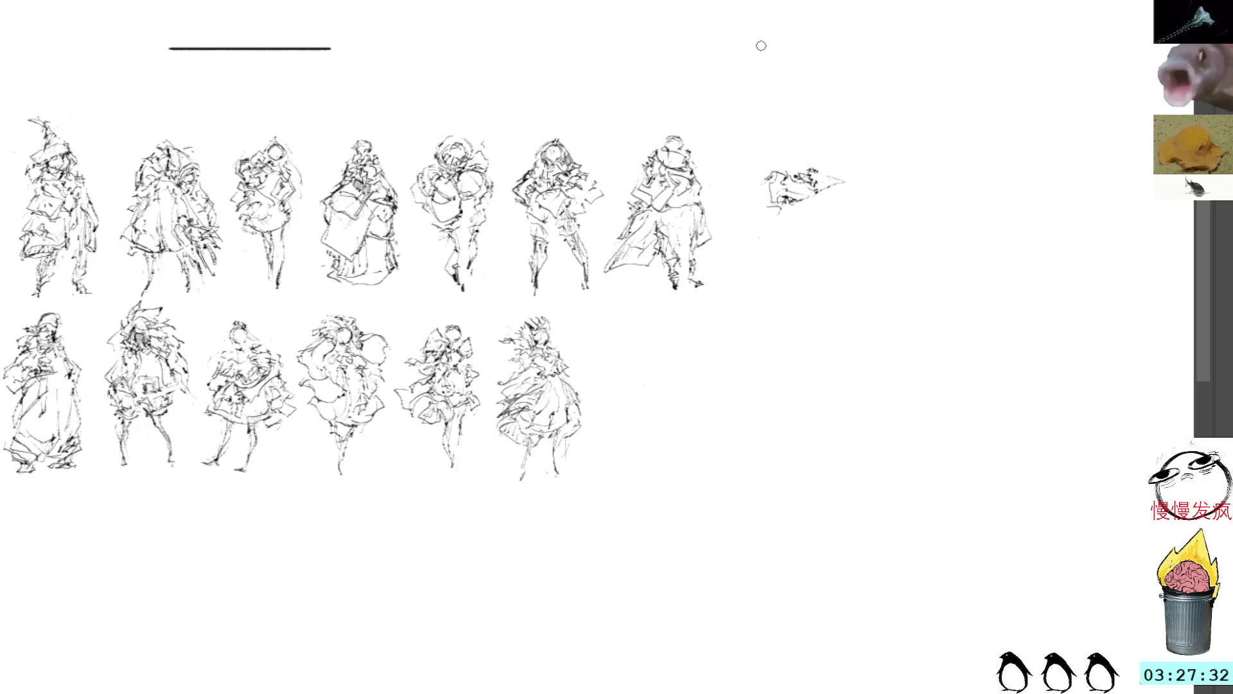
pyautogui.moveTo(784, 167); pyautogui.dragTo(827, 180)
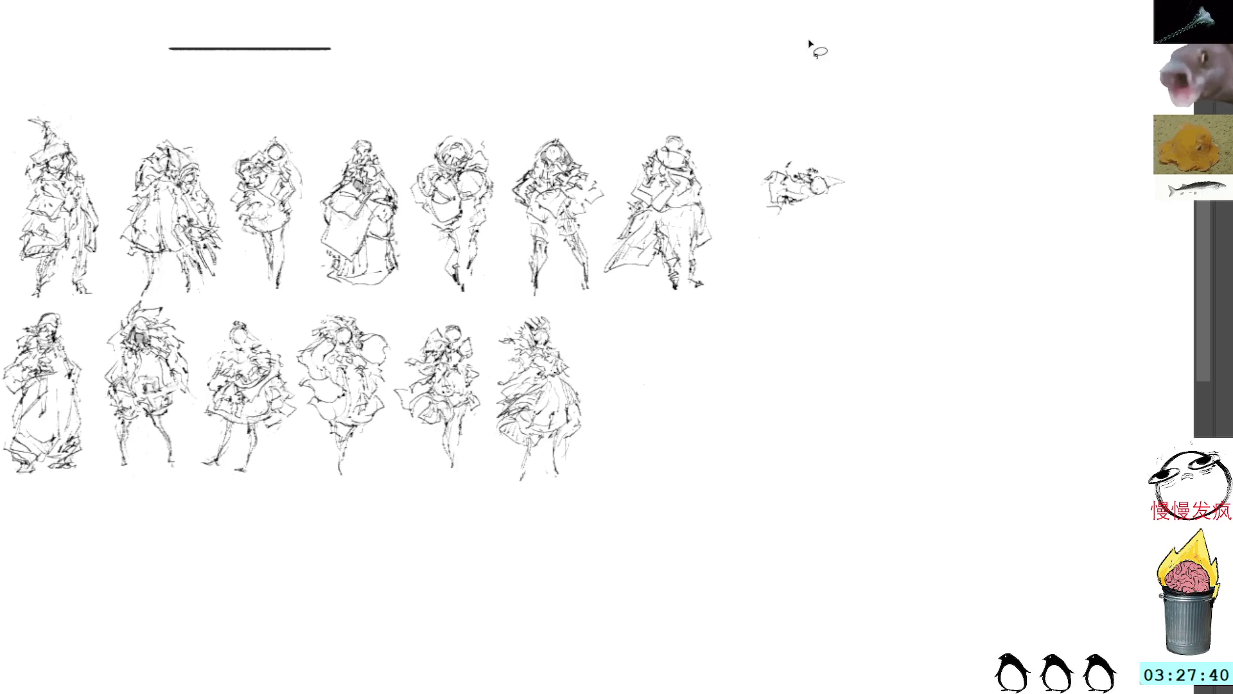
pyautogui.moveTo(814, 147)
pyautogui.mouseDown()
pyautogui.moveTo(861, 166)
pyautogui.moveTo(834, 142)
pyautogui.mouseUp()
pyautogui.hotkey('ctrl', 'd')
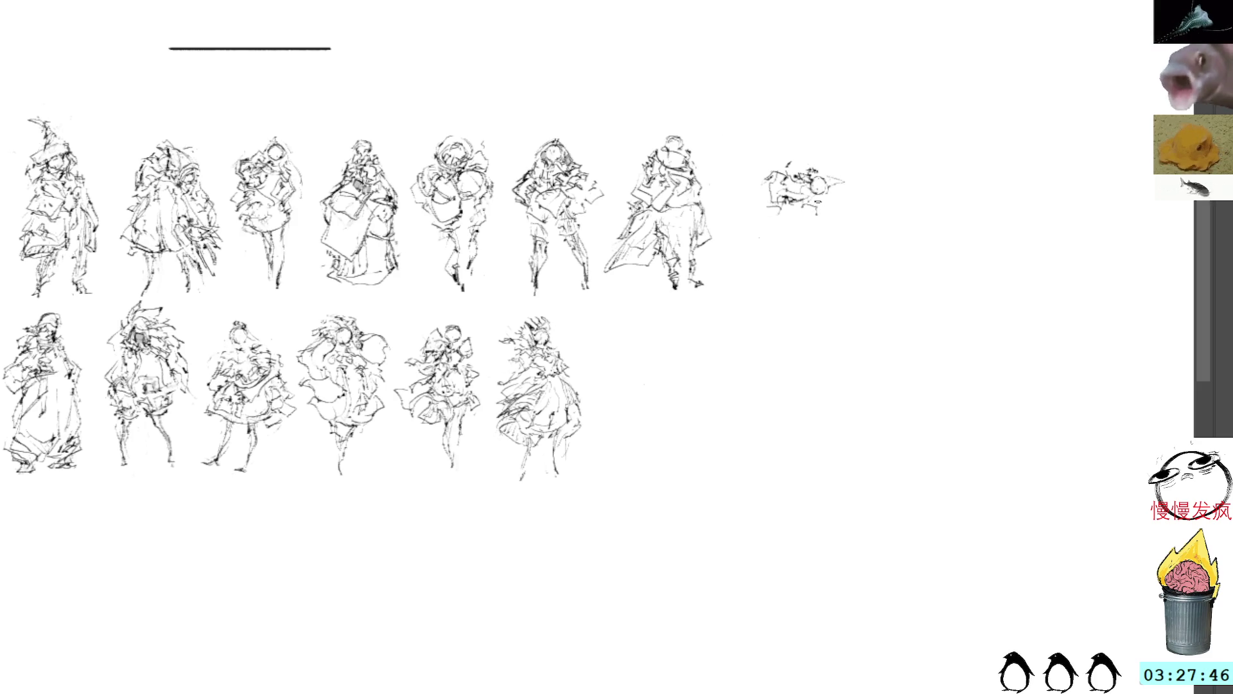
# Step: Ink rough torso and skirt strokes below the new figure's head
pyautogui.moveTo(817, 216); pyautogui.dragTo(801, 229)
pyautogui.moveTo(821, 226); pyautogui.dragTo(805, 232)
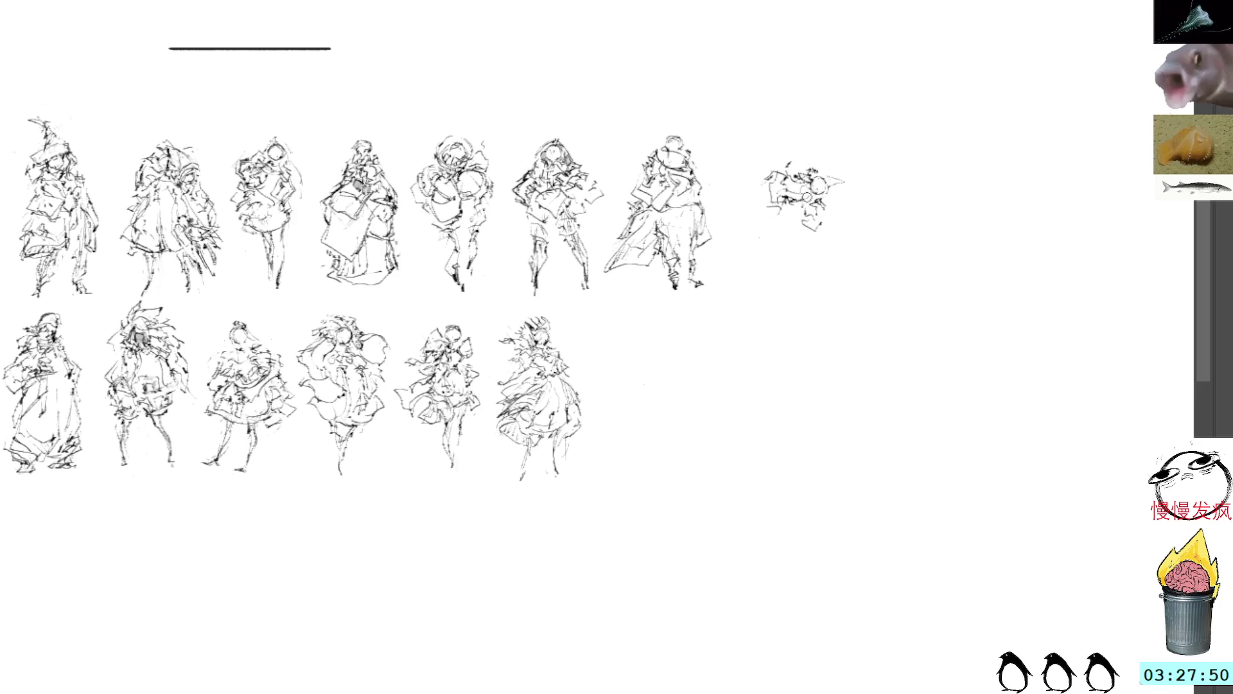
pyautogui.moveTo(801, 200); pyautogui.dragTo(791, 222)
pyautogui.moveTo(801, 216)
pyautogui.mouseDown()
pyautogui.moveTo(791, 229)
pyautogui.moveTo(800, 246)
pyautogui.moveTo(823, 249)
pyautogui.moveTo(840, 228)
pyautogui.moveTo(830, 215)
pyautogui.moveTo(821, 239)
pyautogui.mouseUp()
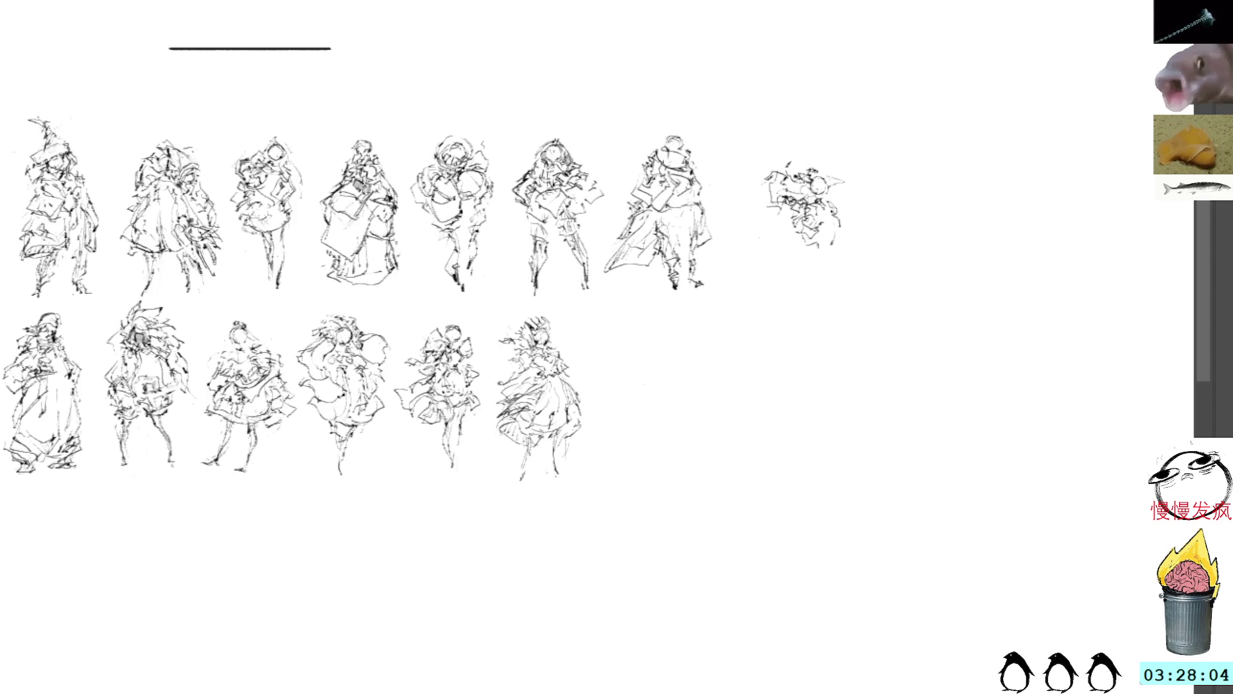
# Step: Add strokes around the figure's head, a lower dash, and short marks to its right
pyautogui.moveTo(785, 168); pyautogui.dragTo(756, 185)
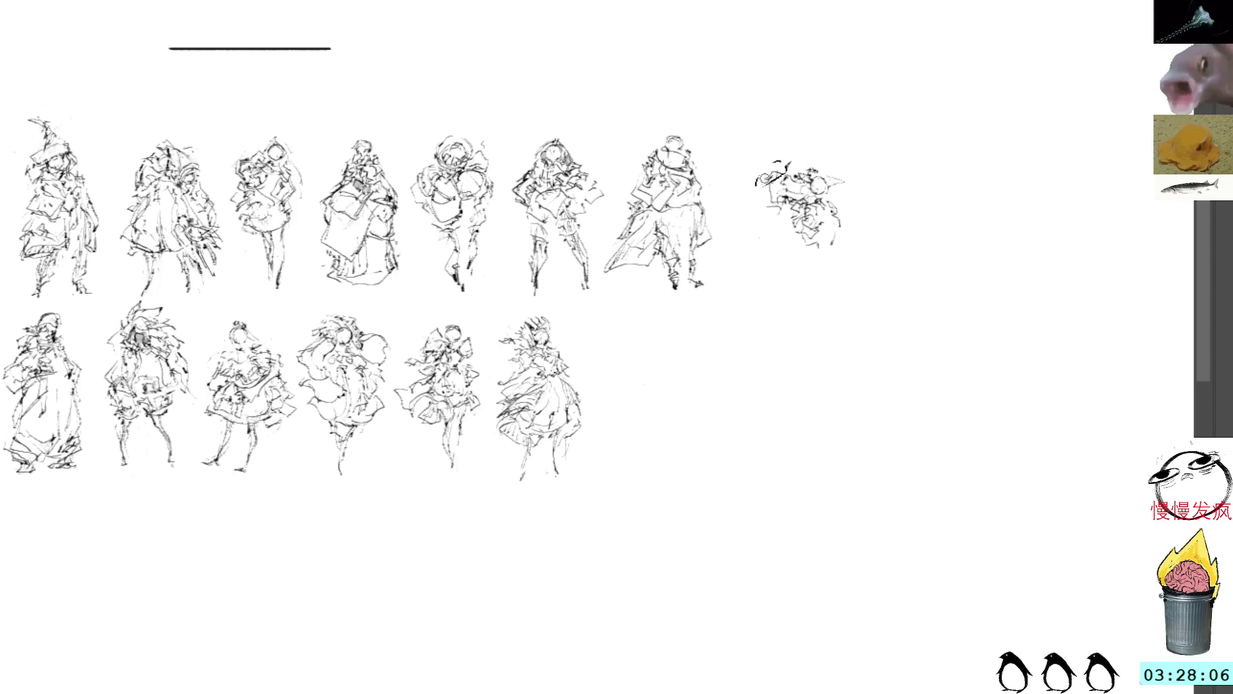
pyautogui.hotkey('ctrl', 'z')
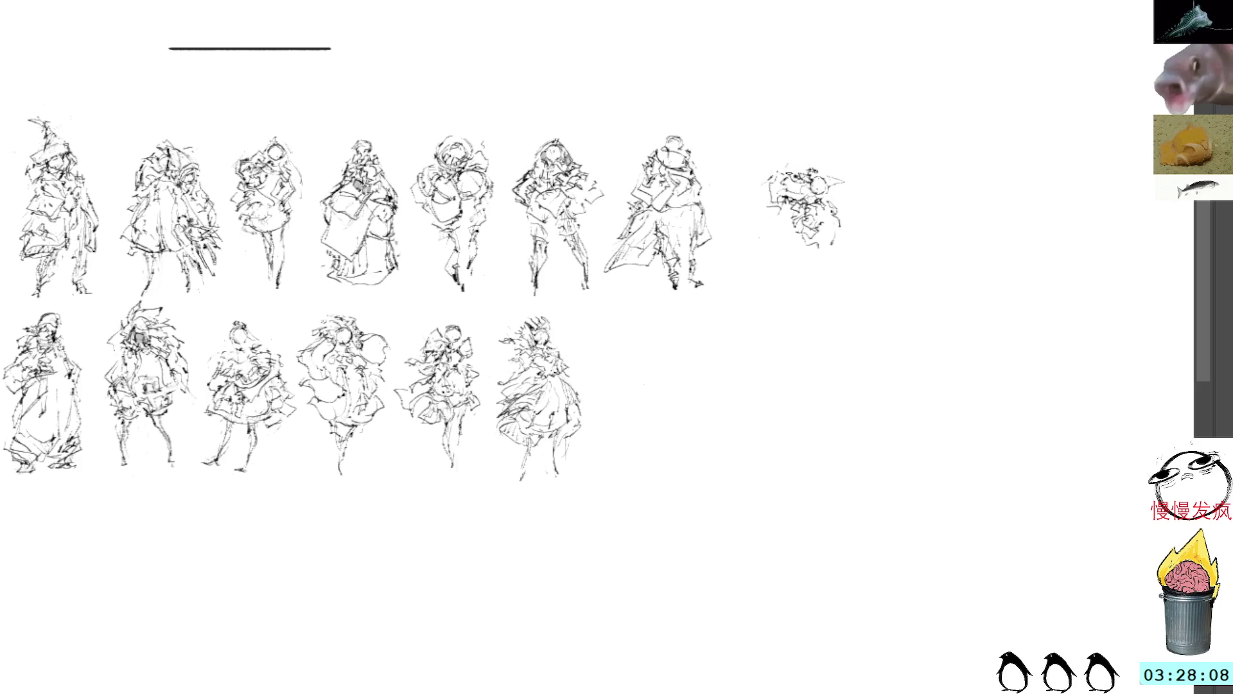
pyautogui.moveTo(784, 182); pyautogui.dragTo(815, 168)
pyautogui.moveTo(782, 220); pyautogui.dragTo(773, 223)
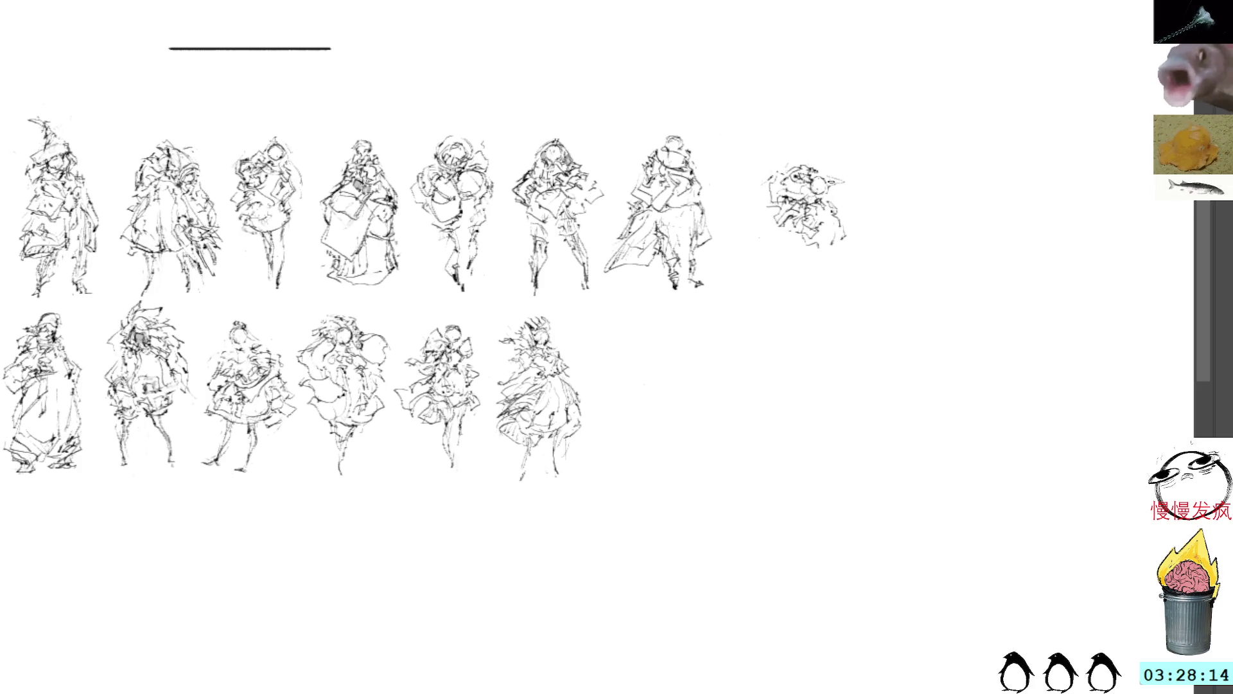
pyautogui.moveTo(833, 170)
pyautogui.mouseDown()
pyautogui.moveTo(830, 183)
pyautogui.moveTo(849, 187)
pyautogui.moveTo(757, 193)
pyautogui.moveTo(832, 151)
pyautogui.moveTo(758, 204)
pyautogui.moveTo(793, 217)
pyautogui.moveTo(817, 189)
pyautogui.moveTo(818, 156)
pyautogui.moveTo(896, 178)
pyautogui.moveTo(921, 165)
pyautogui.mouseUp()
# Step: Transform the selected strokes with the Lasso tool and commit the change
pyautogui.press('l')
pyautogui.press('Return')
pyautogui.hotkey('ctrl', 'd')
pyautogui.press('Return')
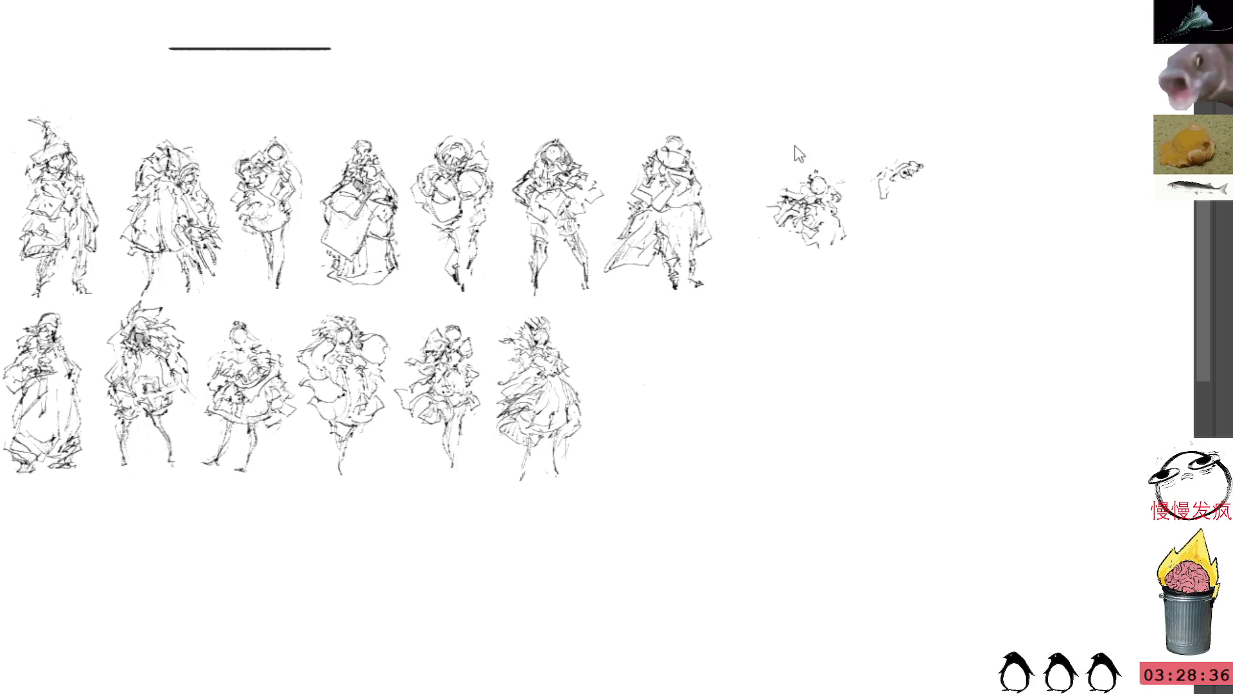
# Step: Try moving the new figure to the bottom row, then undo it back to its original spot
pyautogui.moveTo(812, 155)
pyautogui.mouseDown()
pyautogui.moveTo(861, 264)
pyautogui.moveTo(835, 162)
pyautogui.mouseUp()
pyautogui.moveTo(813, 221)
pyautogui.mouseDown()
pyautogui.moveTo(657, 361)
pyautogui.moveTo(673, 372)
pyautogui.mouseUp()
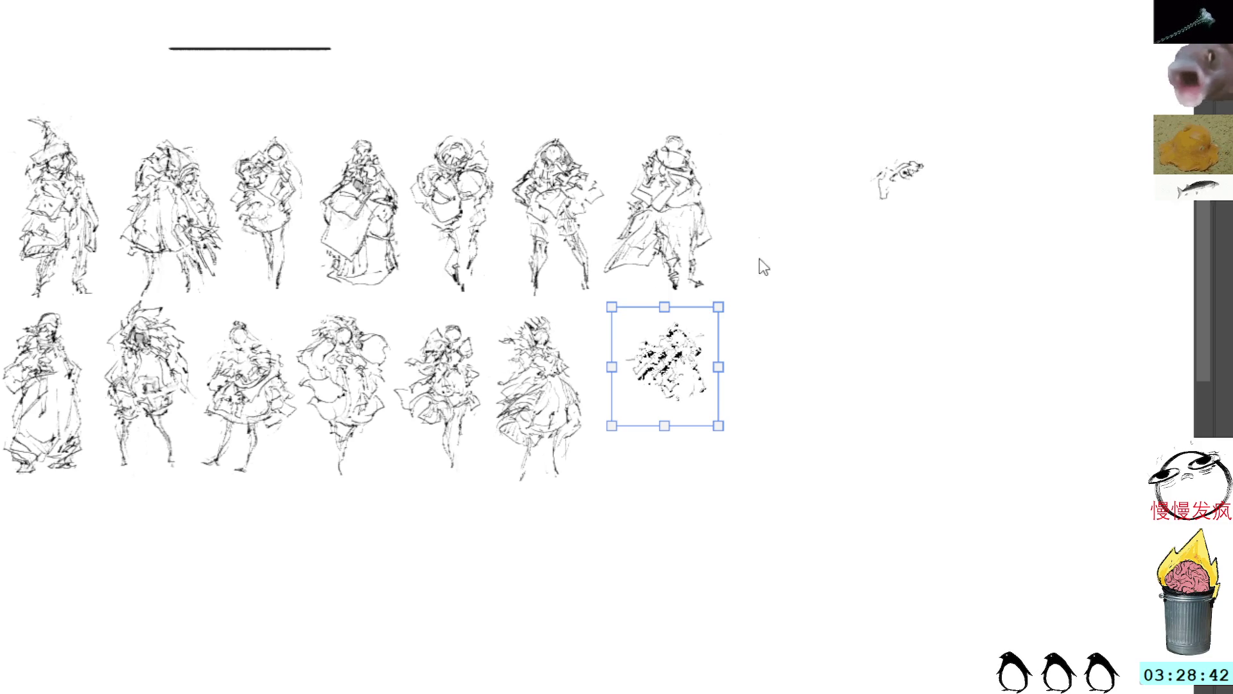
pyautogui.moveTo(672, 367); pyautogui.dragTo(700, 367)
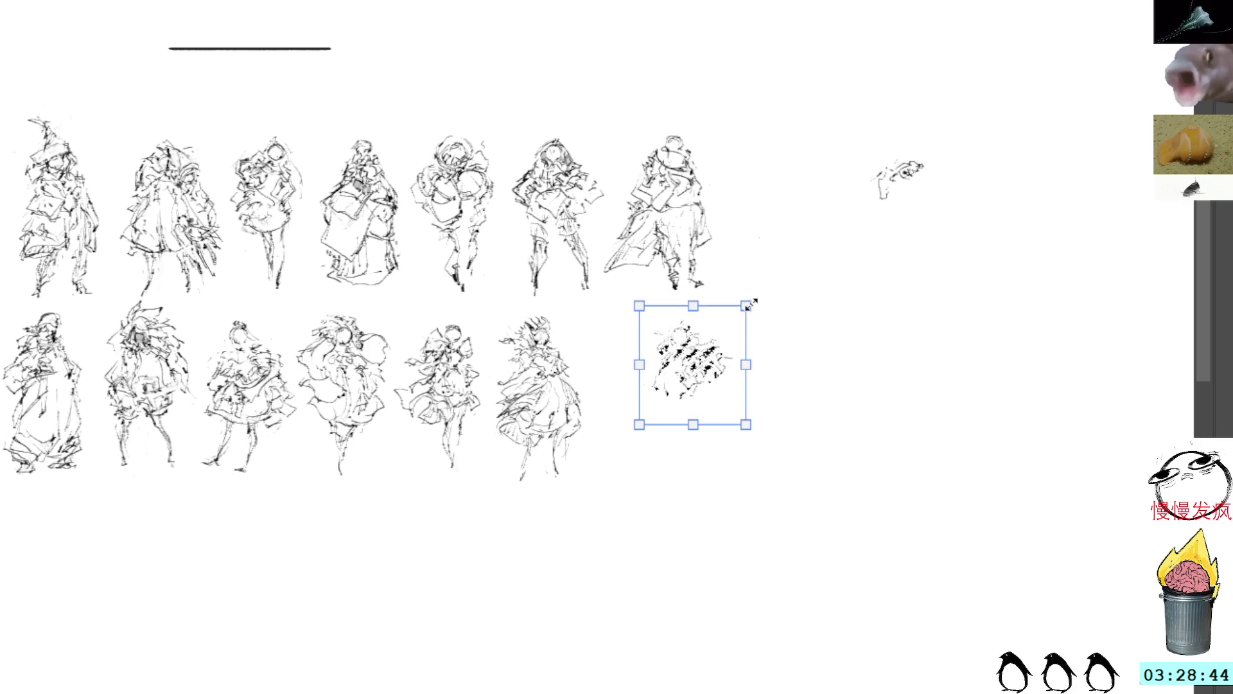
pyautogui.hotkey('ctrl', 'z')
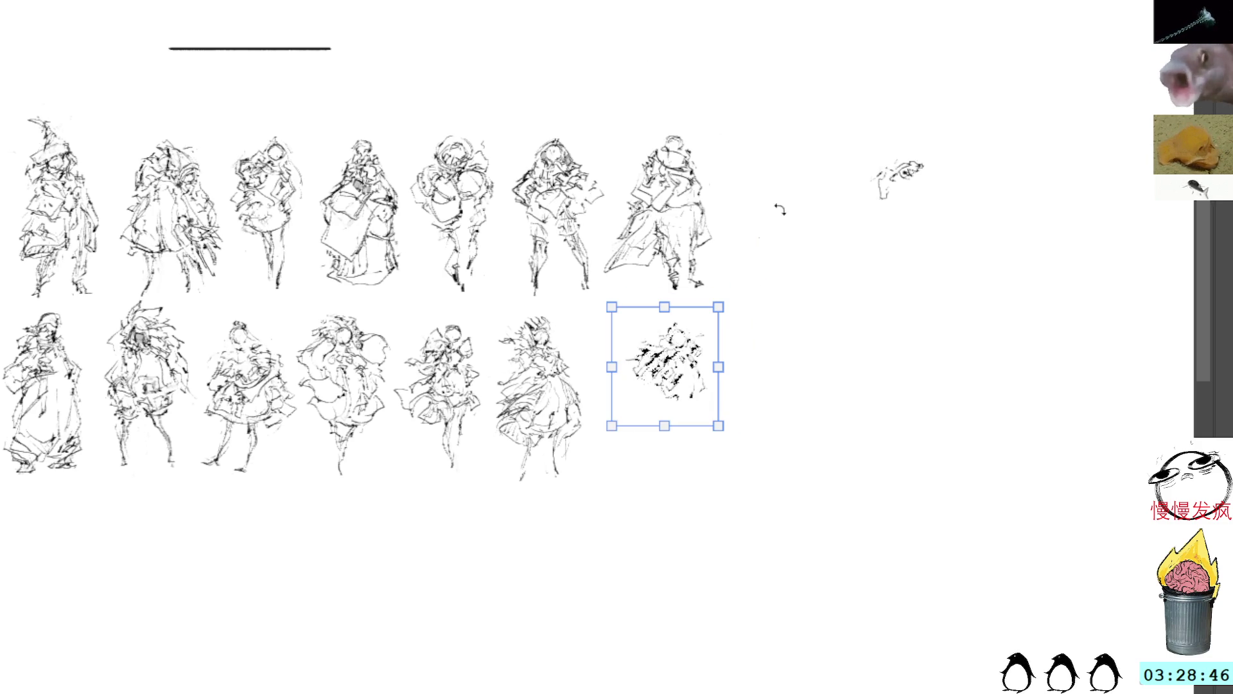
pyautogui.hotkey('ctrl', 'z')
pyautogui.hotkey('ctrl', 'd')
# Step: Add short strokes at the figure's feet and a curved stroke around it
pyautogui.press('b')
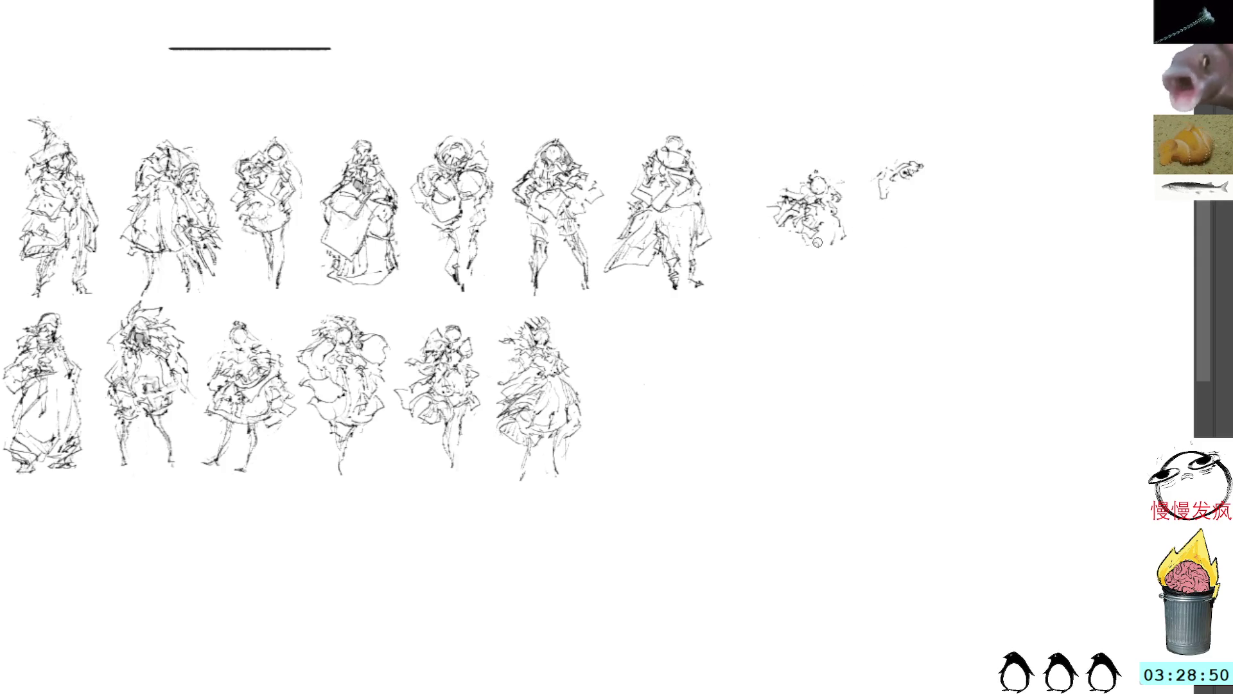
pyautogui.moveTo(796, 248)
pyautogui.mouseDown()
pyautogui.moveTo(790, 258)
pyautogui.moveTo(808, 258)
pyautogui.mouseUp()
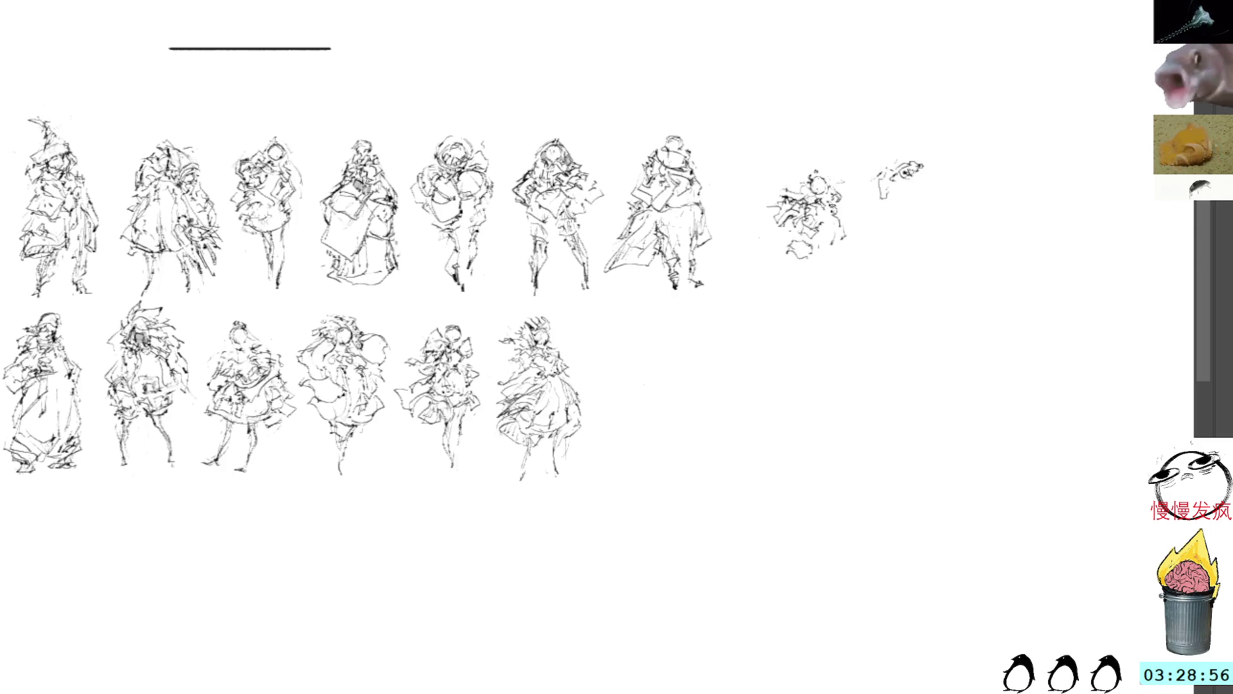
pyautogui.moveTo(829, 154)
pyautogui.mouseDown()
pyautogui.moveTo(745, 215)
pyautogui.moveTo(861, 187)
pyautogui.moveTo(828, 144)
pyautogui.mouseUp()
# Step: Move the sketch to the end of the bottom row and shrink it to figure size
pyautogui.moveTo(829, 199); pyautogui.dragTo(684, 363)
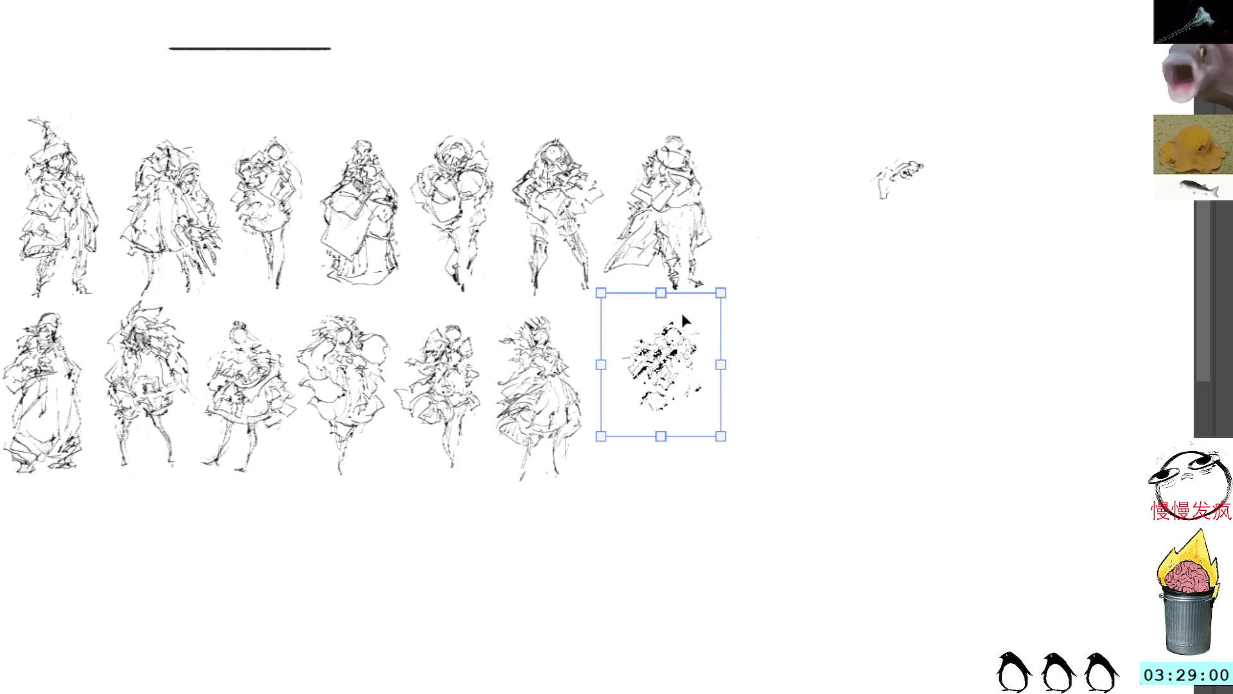
pyautogui.moveTo(665, 302); pyautogui.dragTo(662, 307)
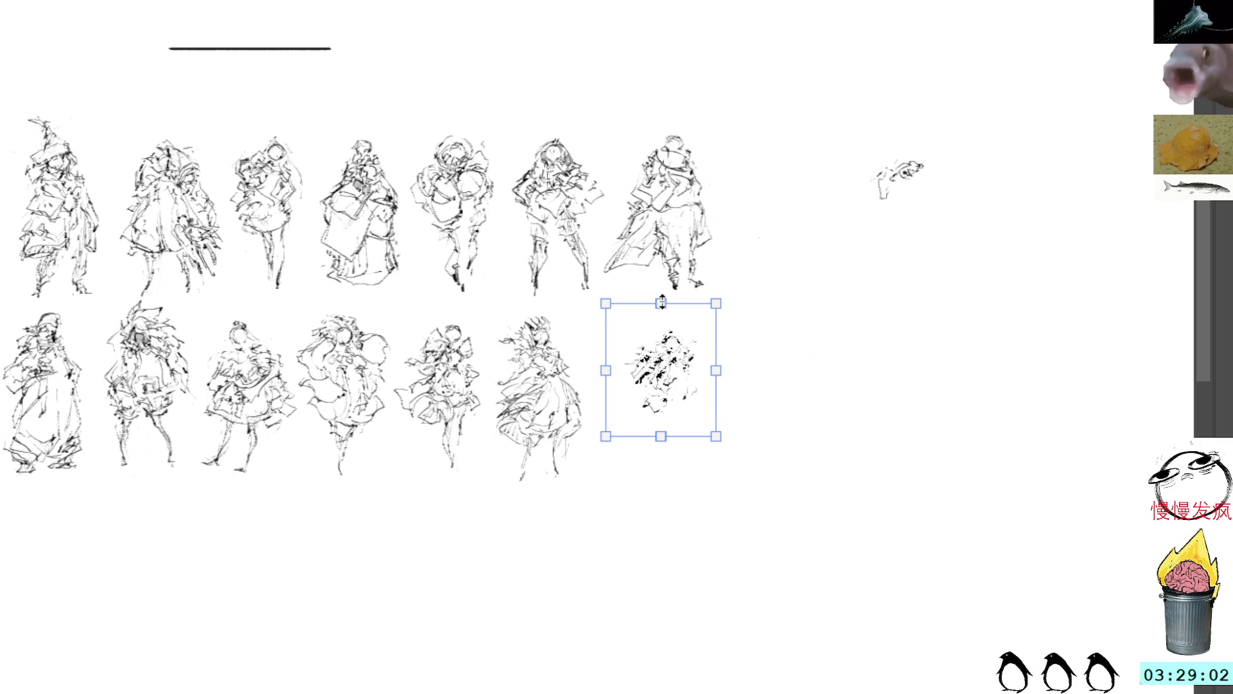
pyautogui.press('Return')
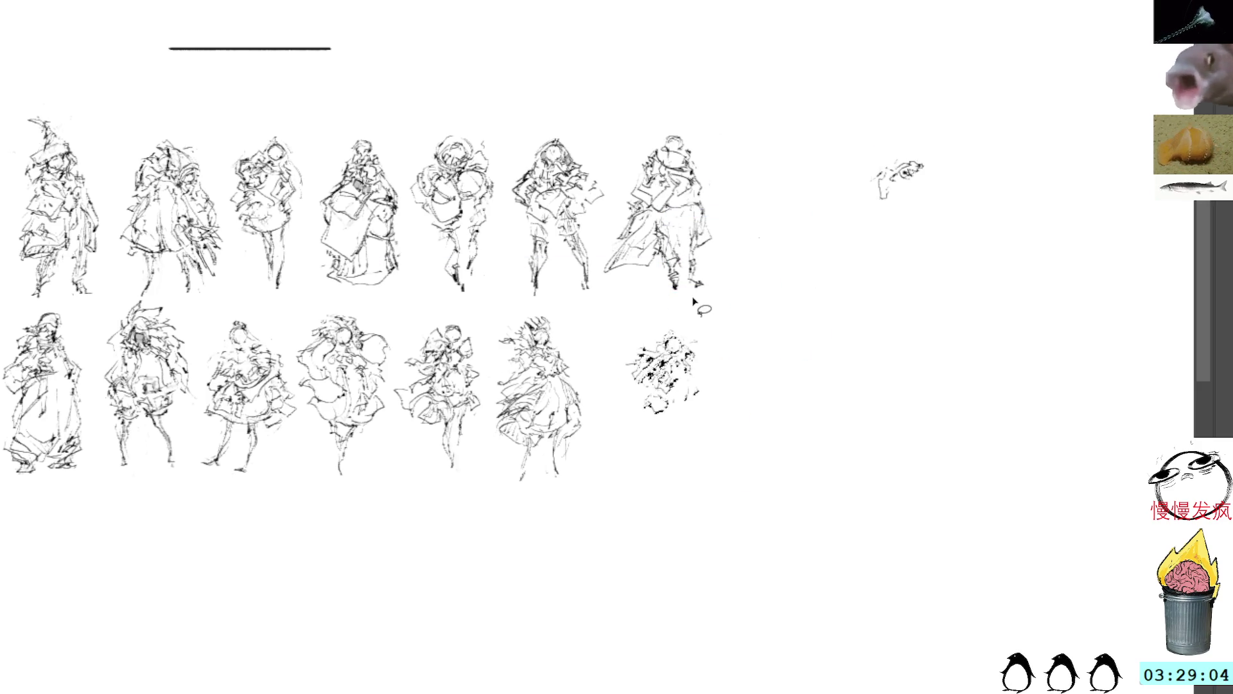
pyautogui.hotkey('ctrl', 'd')
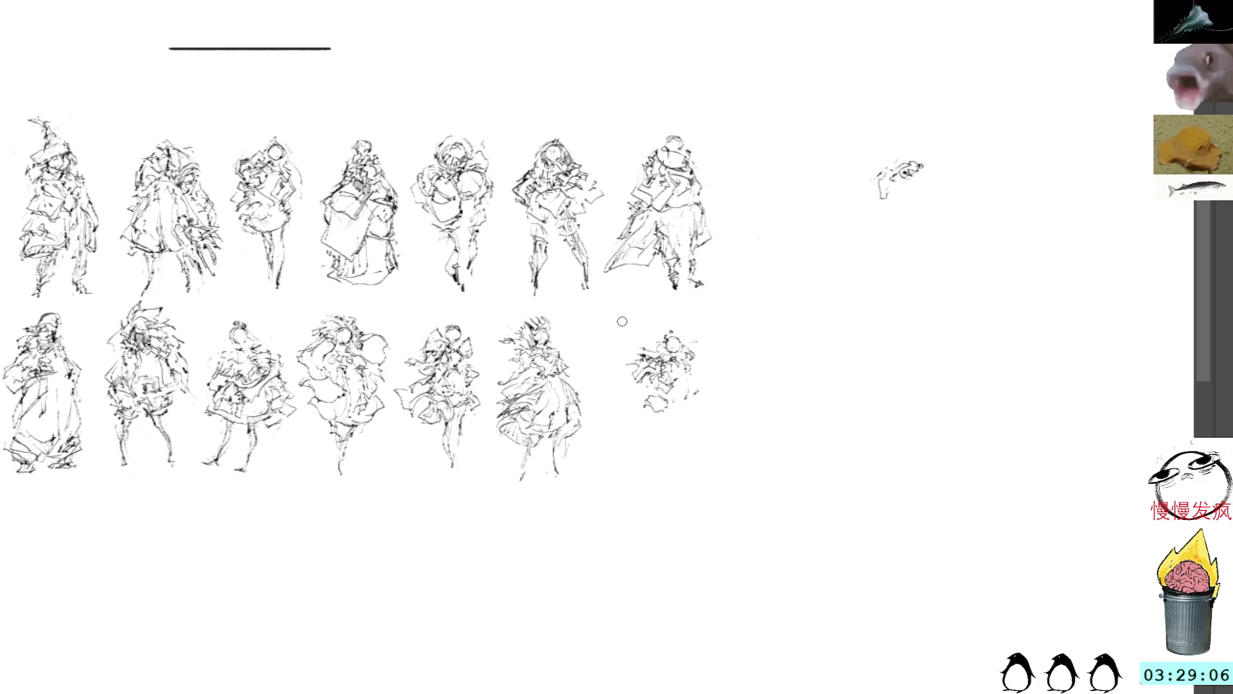
# Step: Ink the figure's right side, a triangular skirt hem, and small side marks
pyautogui.moveTo(695, 393)
pyautogui.mouseDown()
pyautogui.moveTo(698, 426)
pyautogui.moveTo(668, 419)
pyautogui.moveTo(703, 423)
pyautogui.moveTo(707, 400)
pyautogui.mouseUp()
pyautogui.hotkey('ctrl', 'z')
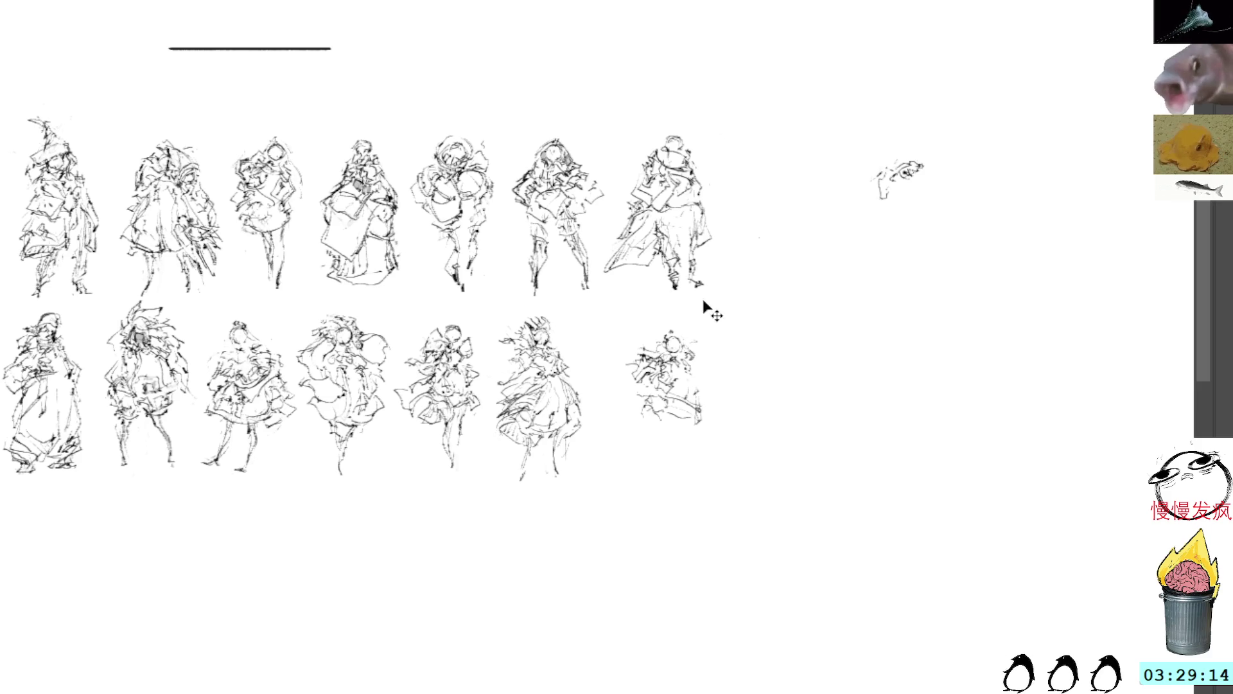
pyautogui.moveTo(685, 403)
pyautogui.mouseDown()
pyautogui.moveTo(696, 419)
pyautogui.moveTo(666, 435)
pyautogui.mouseUp()
pyautogui.moveTo(667, 436); pyautogui.dragTo(692, 411)
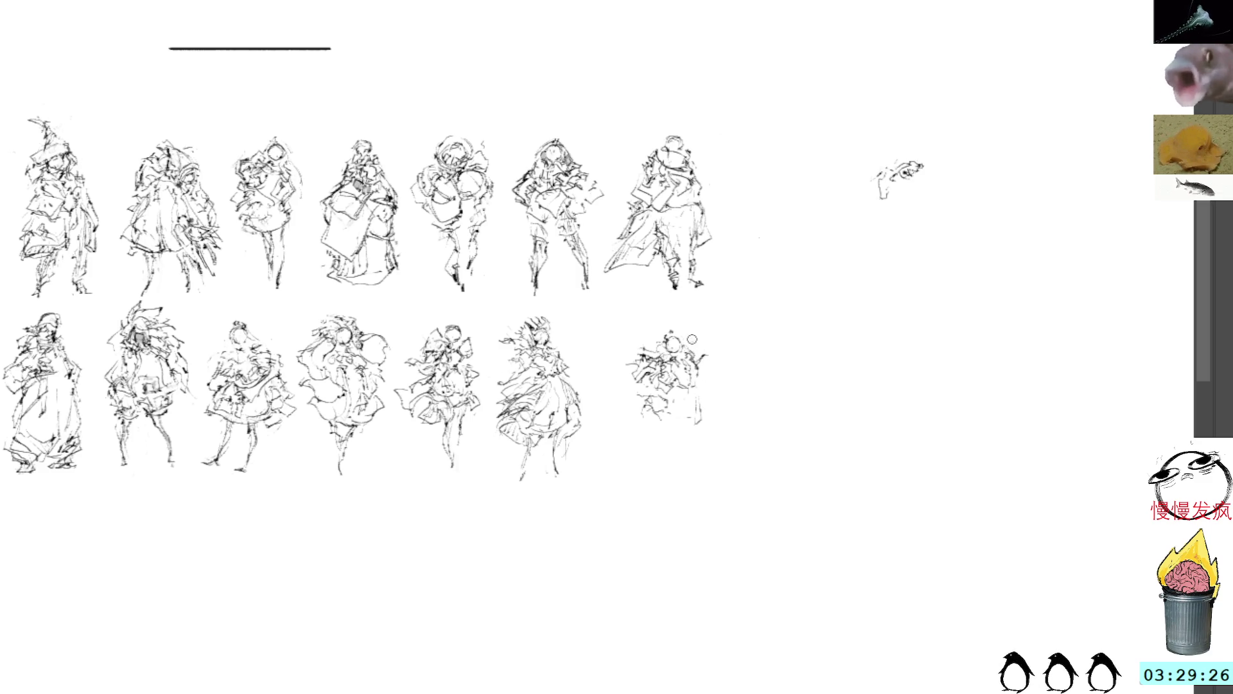
pyautogui.moveTo(697, 350); pyautogui.dragTo(712, 350)
pyautogui.moveTo(636, 374)
pyautogui.mouseDown()
pyautogui.moveTo(633, 400)
pyautogui.moveTo(669, 384)
pyautogui.moveTo(648, 409)
pyautogui.moveTo(661, 435)
pyautogui.moveTo(704, 406)
pyautogui.moveTo(677, 451)
pyautogui.moveTo(694, 442)
pyautogui.mouseUp()
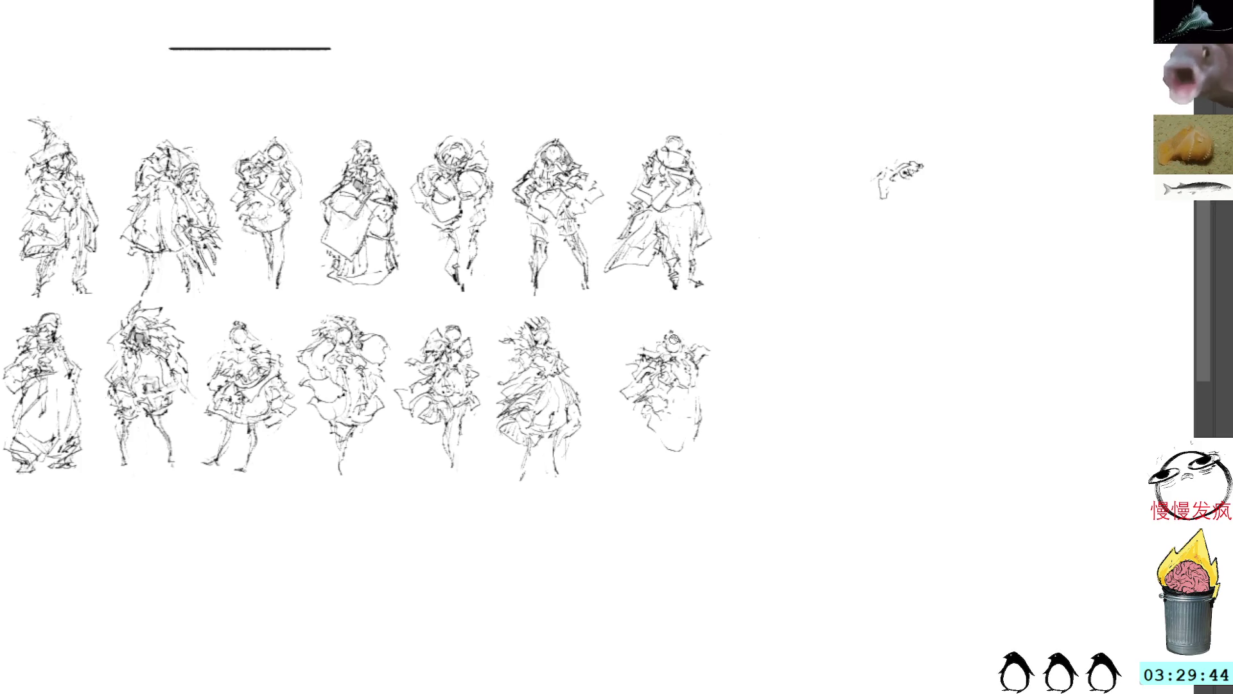
# Step: Lasso the new bottom-row figure and move it about 39 px left
pyautogui.press('l')
pyautogui.moveTo(681, 324)
pyautogui.mouseDown()
pyautogui.moveTo(687, 492)
pyautogui.moveTo(700, 314)
pyautogui.mouseUp()
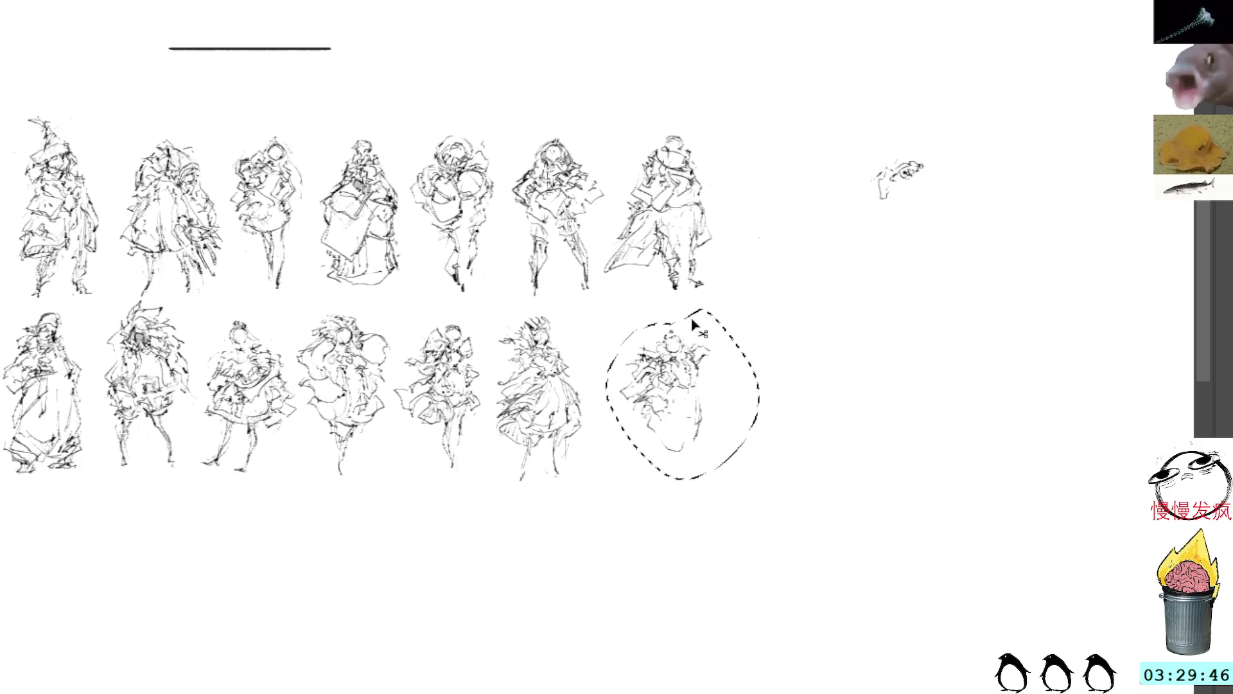
pyautogui.hotkey('ctrl', 't')
pyautogui.moveTo(691, 366)
pyautogui.mouseDown()
pyautogui.moveTo(665, 364)
pyautogui.moveTo(668, 353)
pyautogui.moveTo(667, 364)
pyautogui.mouseUp()
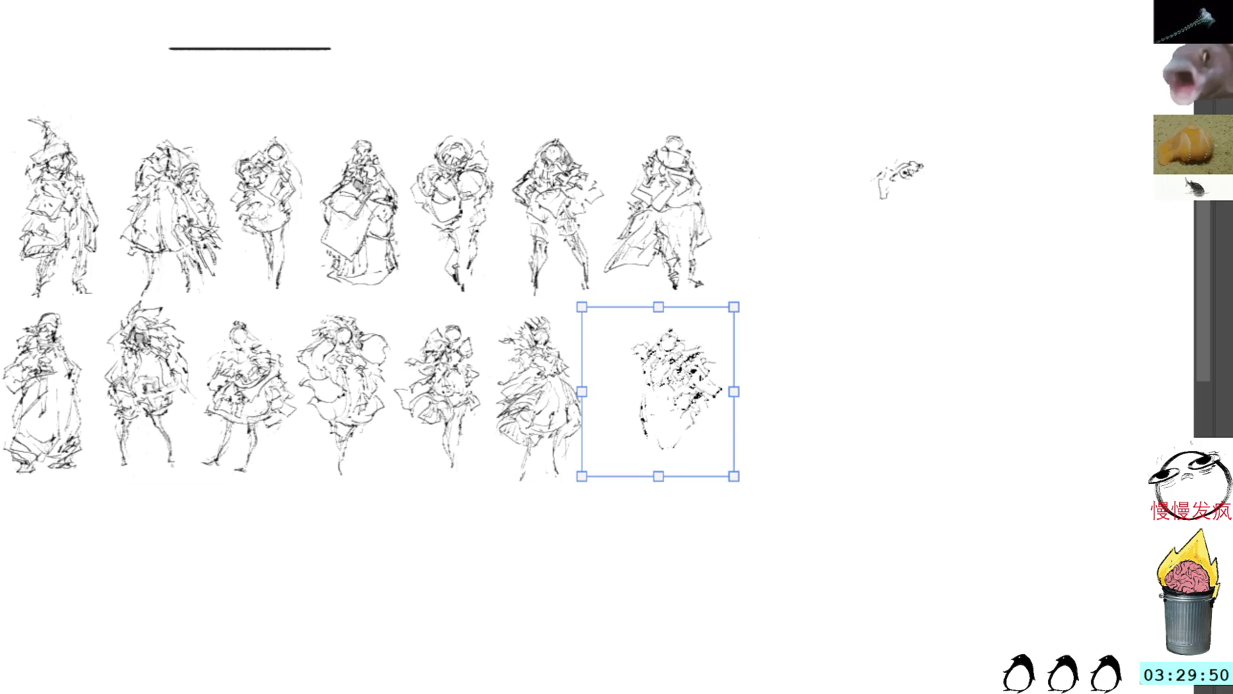
pyautogui.press('Return')
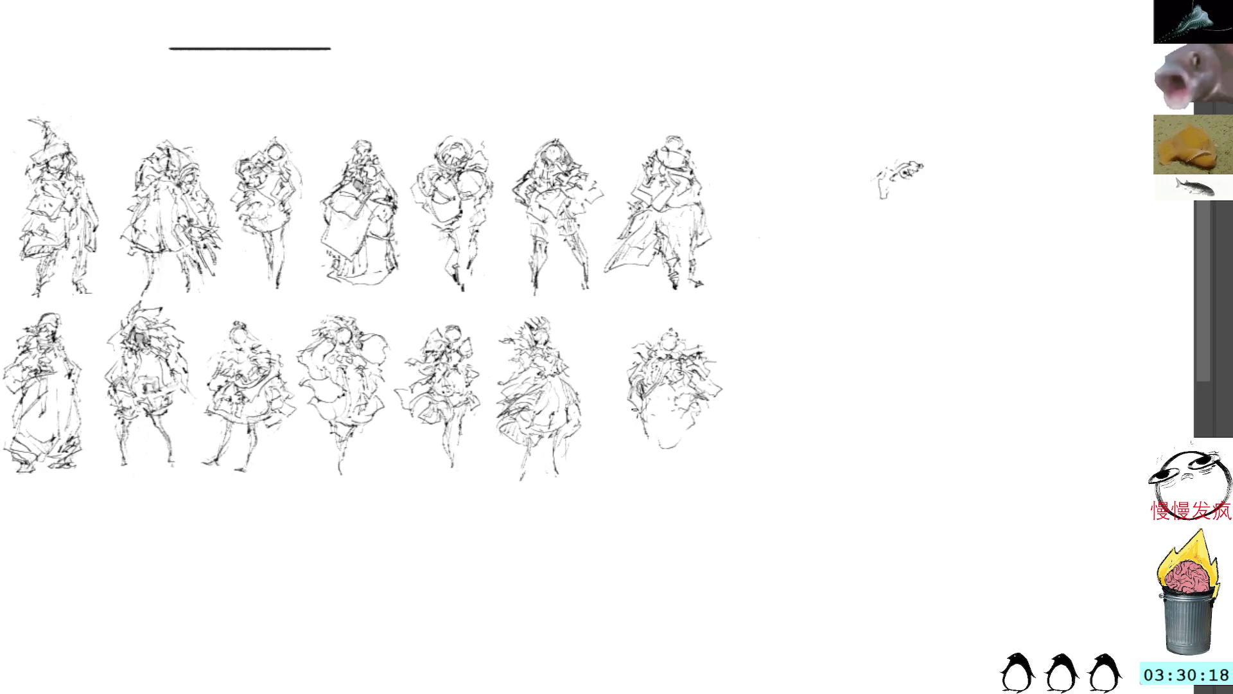
# Step: Skew the new figure's top edge using Free Transform
pyautogui.moveTo(670, 314)
pyautogui.mouseDown()
pyautogui.moveTo(652, 331)
pyautogui.moveTo(649, 446)
pyautogui.moveTo(738, 344)
pyautogui.moveTo(647, 303)
pyautogui.moveTo(680, 301)
pyautogui.mouseUp()
pyautogui.hotkey('ctrl', 't')
pyautogui.press('Return')
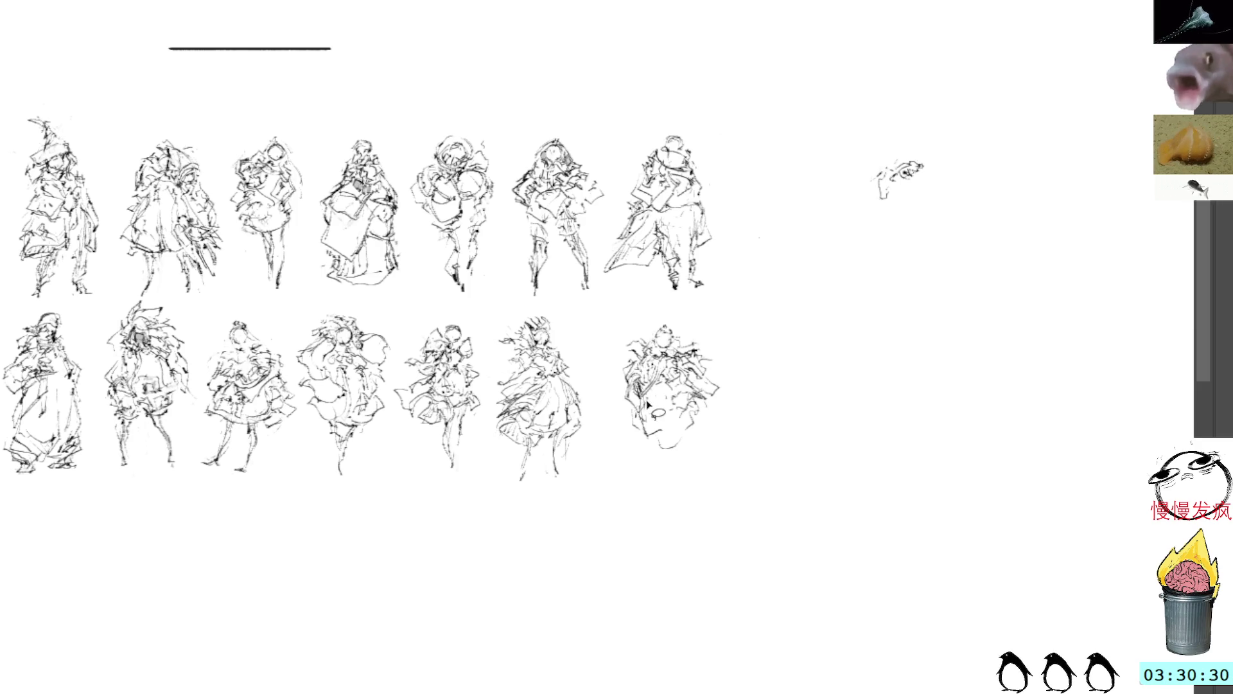
# Step: Redraw the dress's left edge and lower hem with darker strokes, then reselect the figure
pyautogui.moveTo(635, 396); pyautogui.dragTo(647, 442)
pyautogui.hotkey('ctrl', 'z')
pyautogui.moveTo(636, 399); pyautogui.dragTo(636, 434)
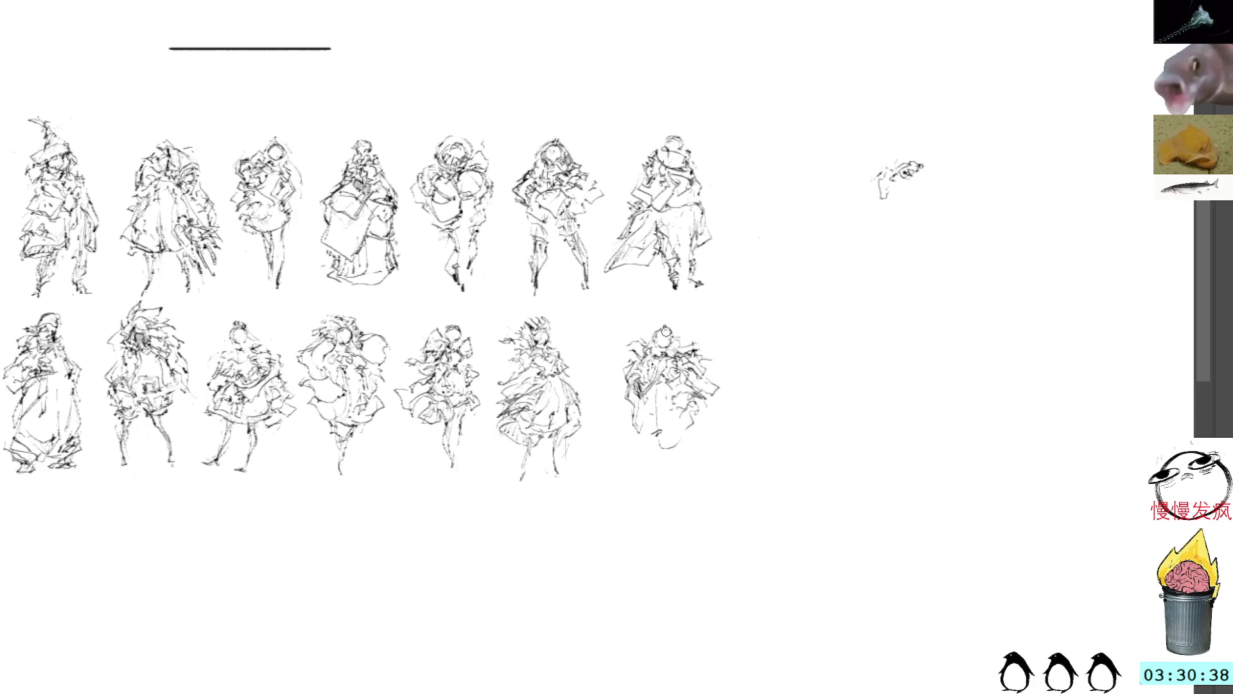
pyautogui.moveTo(642, 402)
pyautogui.mouseDown()
pyautogui.moveTo(647, 474)
pyautogui.moveTo(687, 456)
pyautogui.moveTo(691, 467)
pyautogui.moveTo(681, 445)
pyautogui.moveTo(699, 469)
pyautogui.moveTo(673, 462)
pyautogui.moveTo(693, 473)
pyautogui.mouseUp()
pyautogui.hotkey('ctrl', 'z')
pyautogui.hotkey('ctrl', 'z')
pyautogui.hotkey('ctrl', 'z')
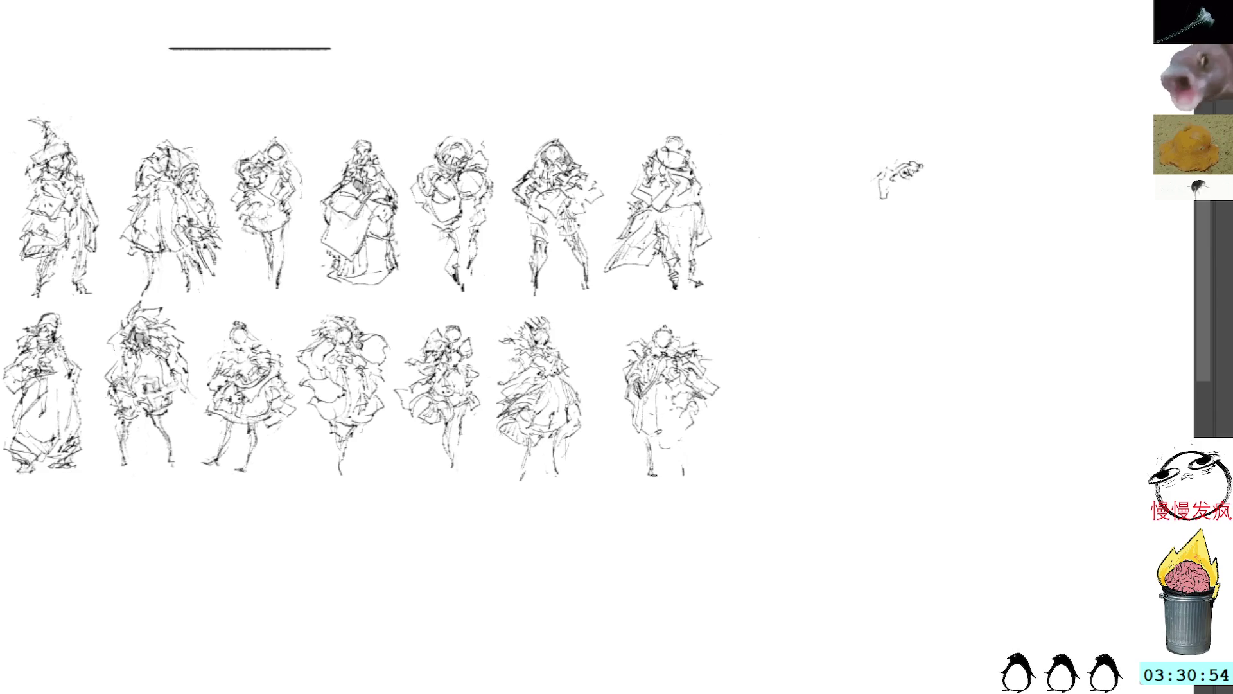
pyautogui.hotkey('ctrl', 'shift', 'z')
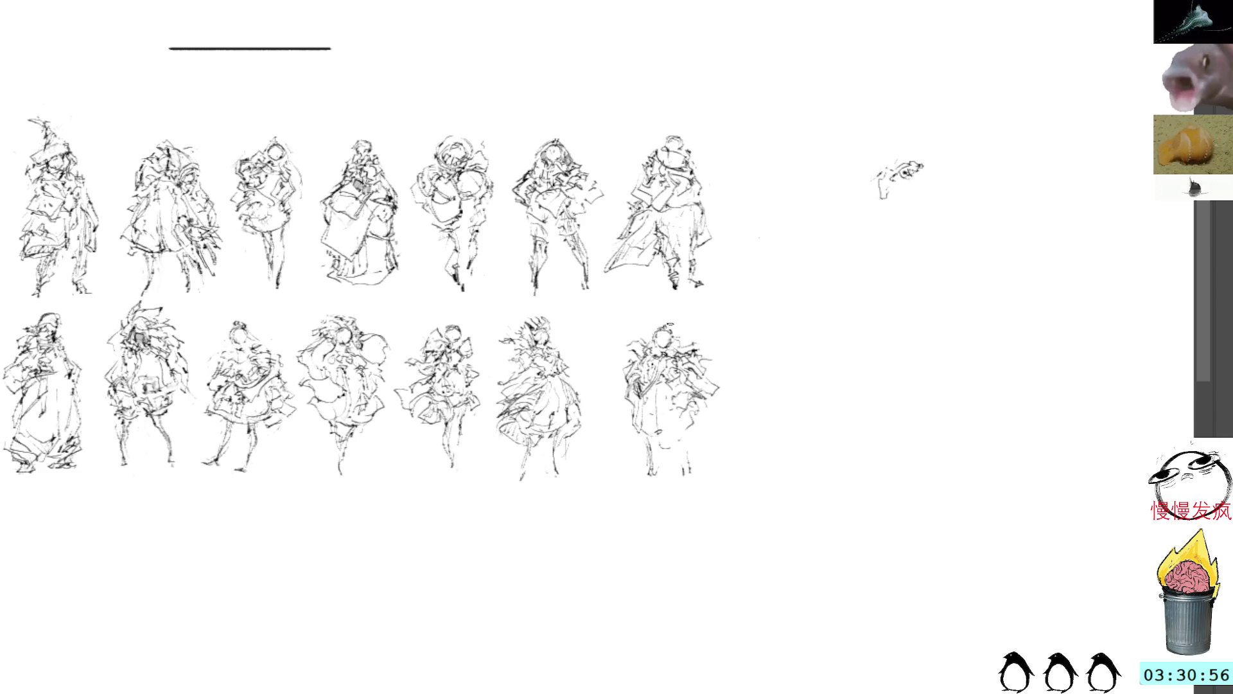
pyautogui.moveTo(664, 313)
pyautogui.mouseDown()
pyautogui.moveTo(618, 417)
pyautogui.moveTo(732, 384)
pyautogui.moveTo(669, 312)
pyautogui.mouseUp()
# Step: Stretch the figure taller from its bottom edge and raise it to align with the row
pyautogui.hotkey('ctrl', 't')
pyautogui.moveTo(670, 498); pyautogui.dragTo(667, 515)
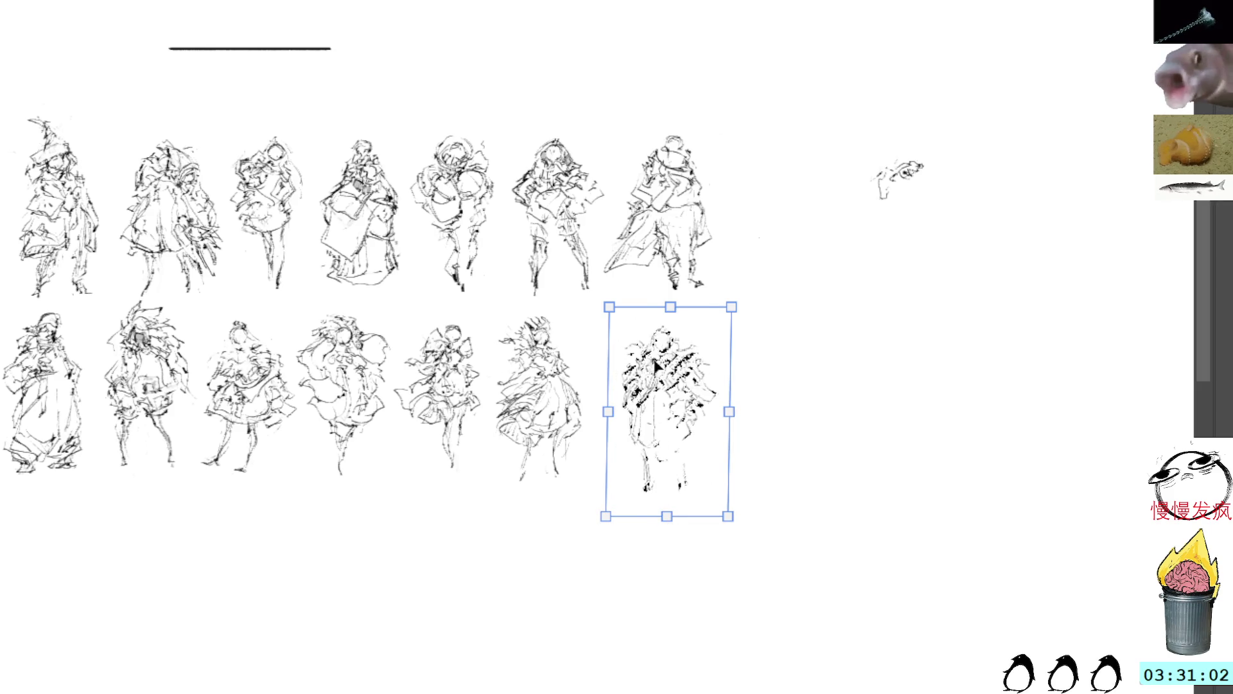
pyautogui.moveTo(728, 288); pyautogui.dragTo(721, 317)
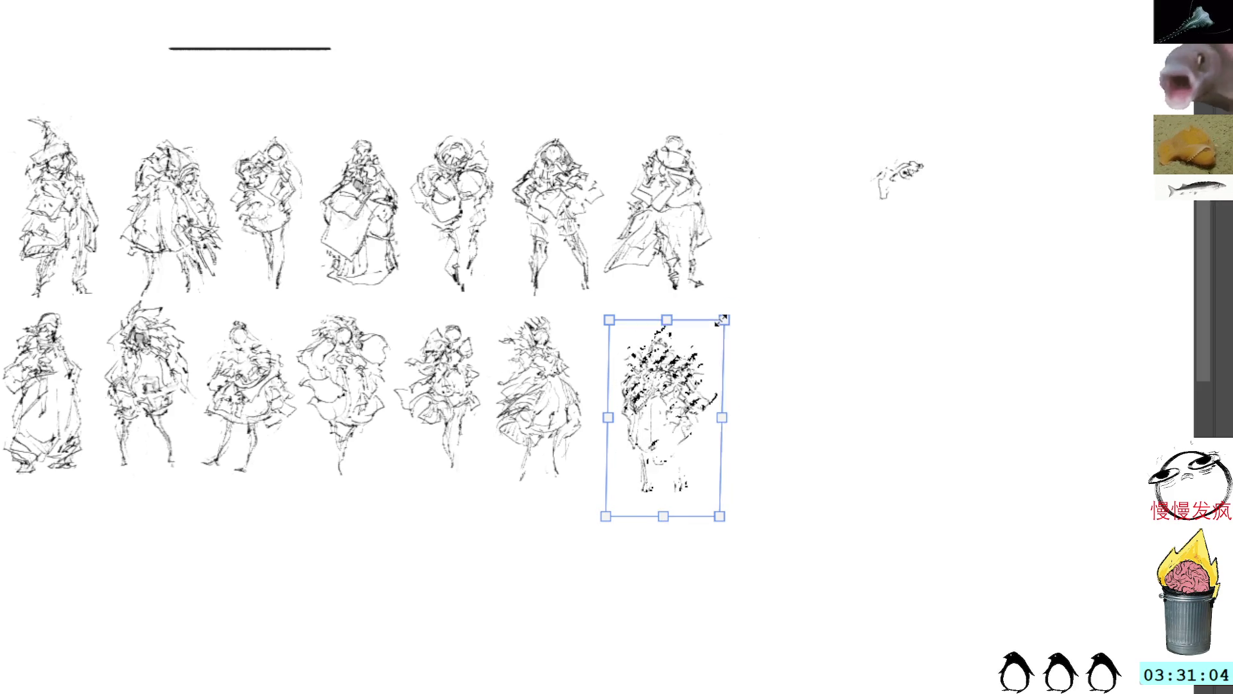
pyautogui.moveTo(668, 408); pyautogui.dragTo(670, 334)
pyautogui.press('Return')
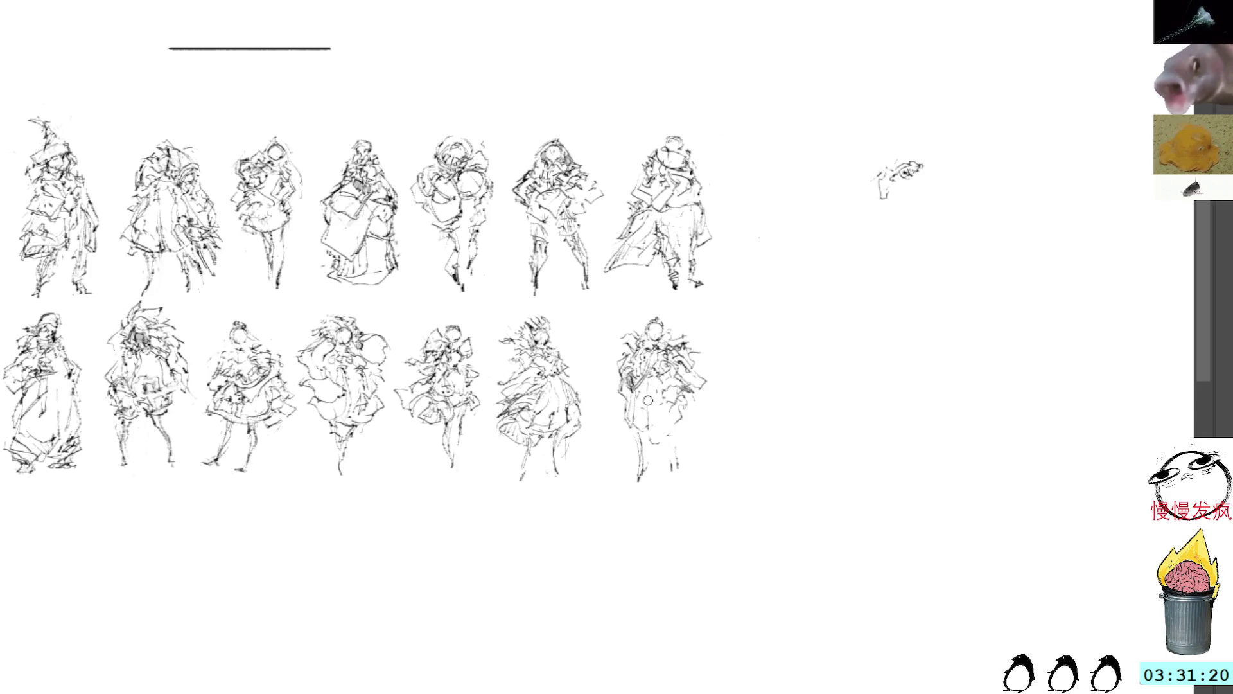
# Step: Draw vertical strokes down the figure's body and a short stroke at its right edge
pyautogui.moveTo(647, 391); pyautogui.dragTo(647, 426)
pyautogui.moveTo(650, 378)
pyautogui.mouseDown()
pyautogui.moveTo(658, 437)
pyautogui.moveTo(685, 433)
pyautogui.moveTo(684, 384)
pyautogui.moveTo(687, 411)
pyautogui.moveTo(664, 381)
pyautogui.mouseUp()
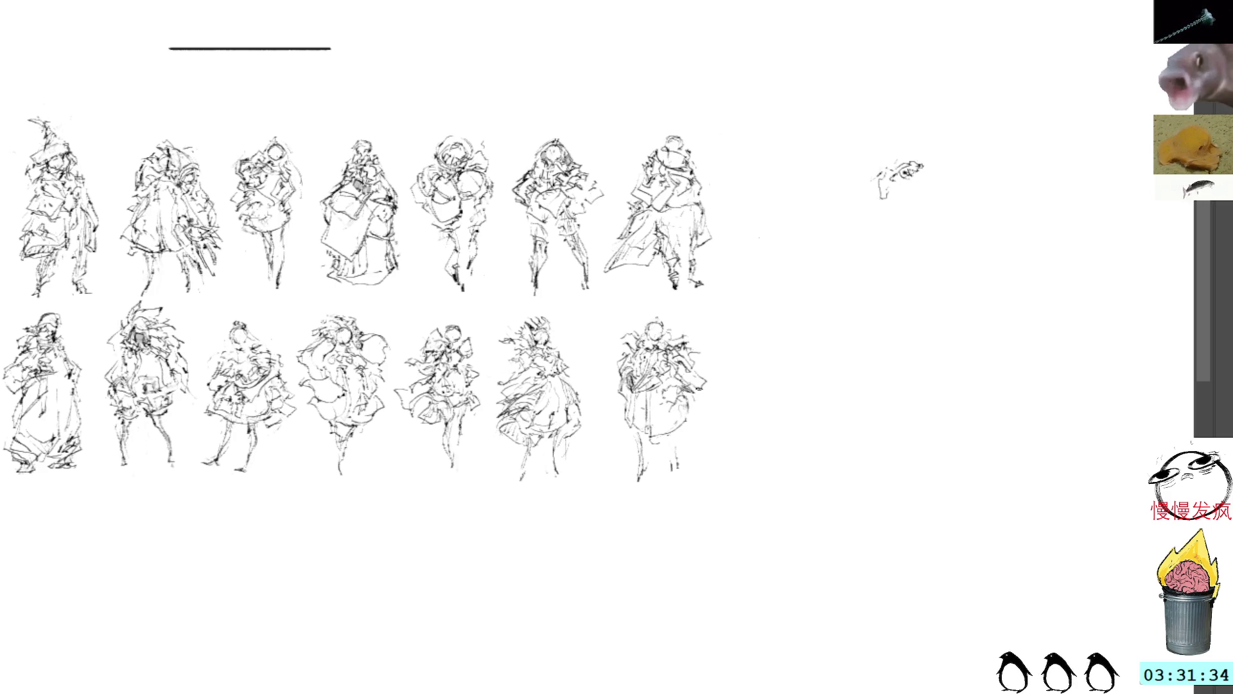
pyautogui.moveTo(709, 375); pyautogui.dragTo(711, 391)
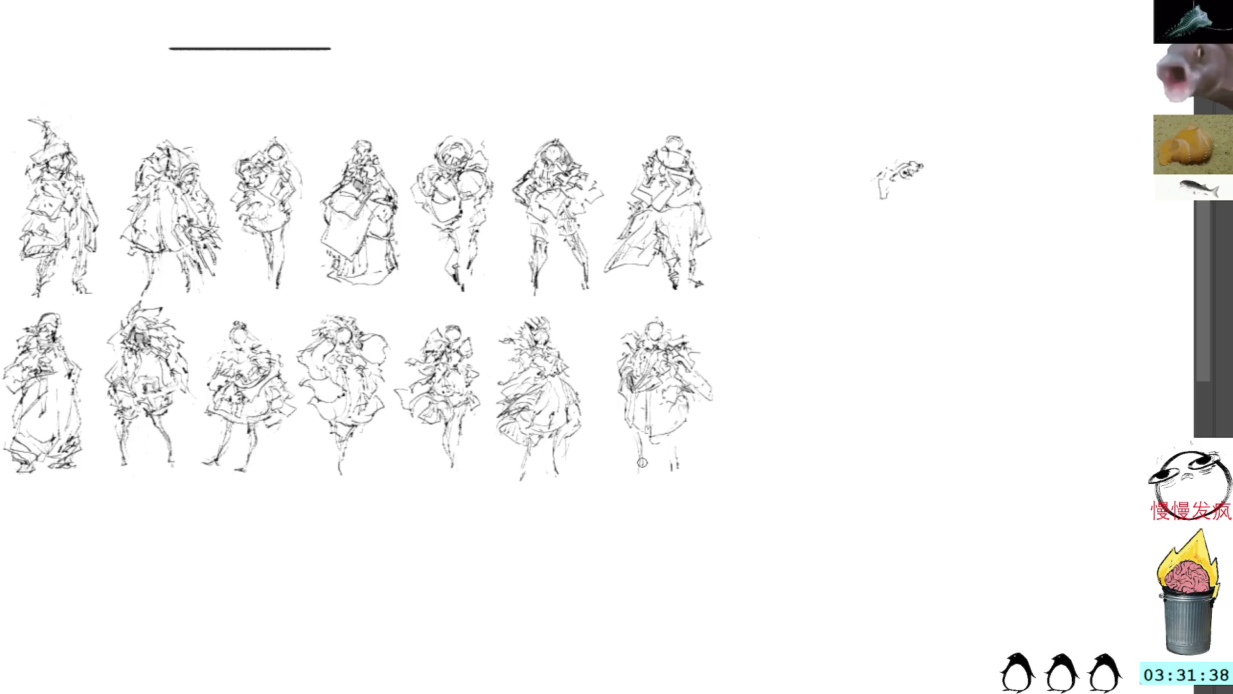